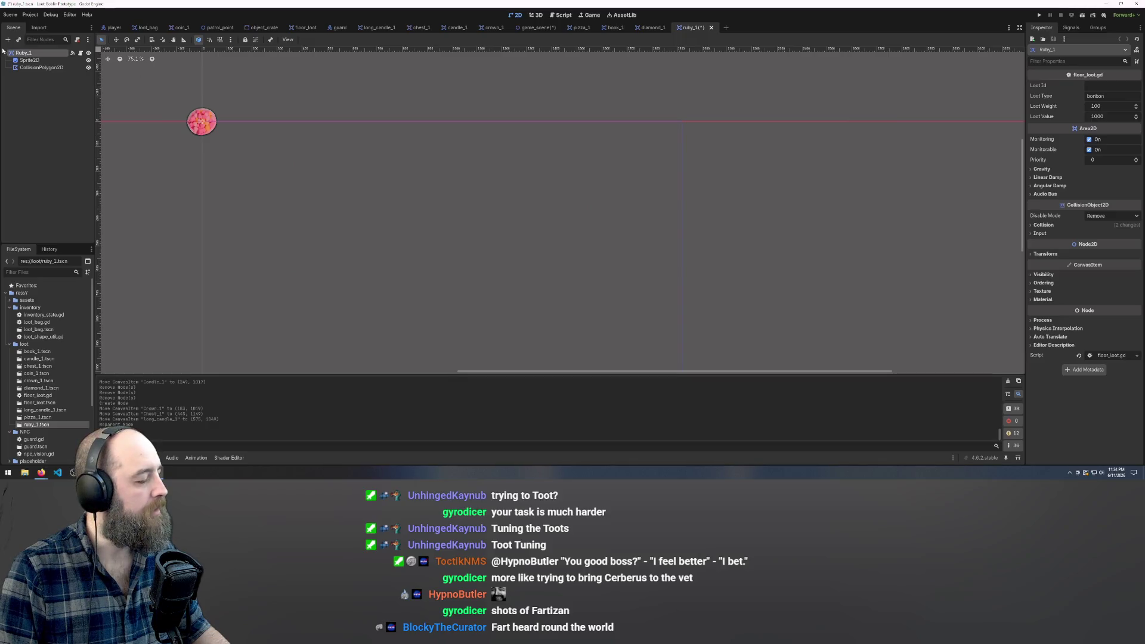
Clear the ruby loot's Sprite2D texture and give it the diamond image via Quick Load.
left_click(32, 61)
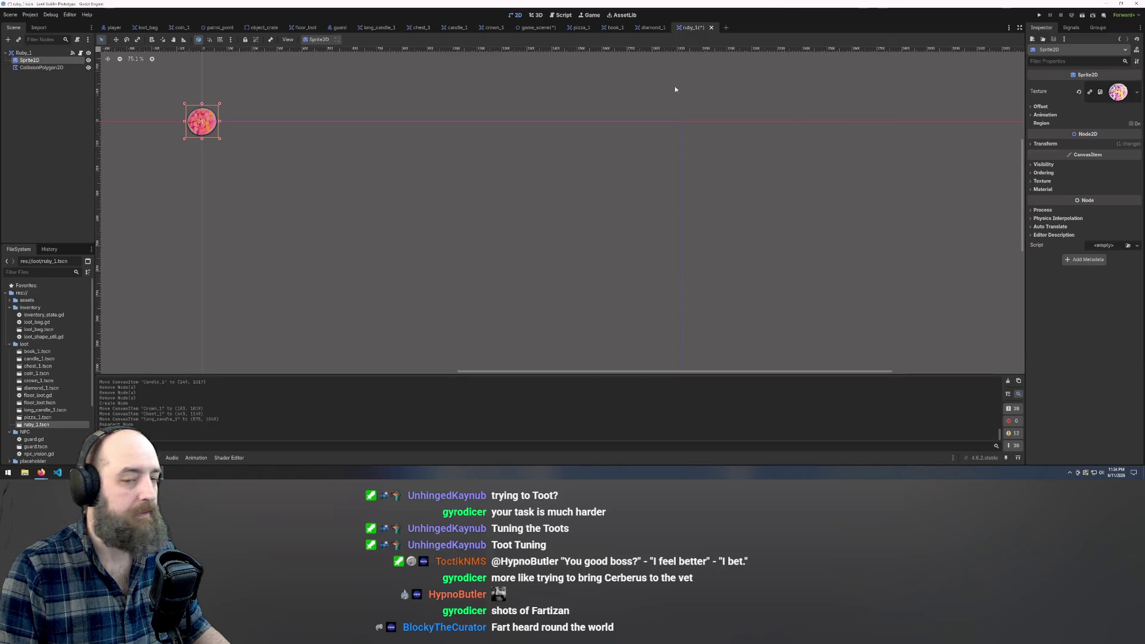
left_click(1078, 92)
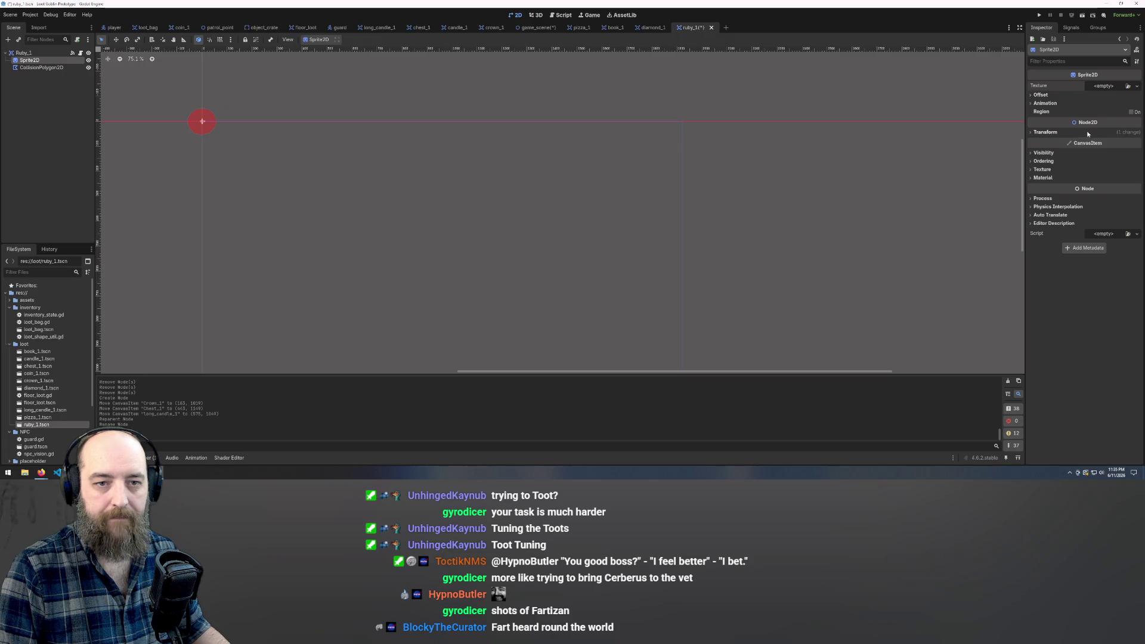
left_click(1128, 87)
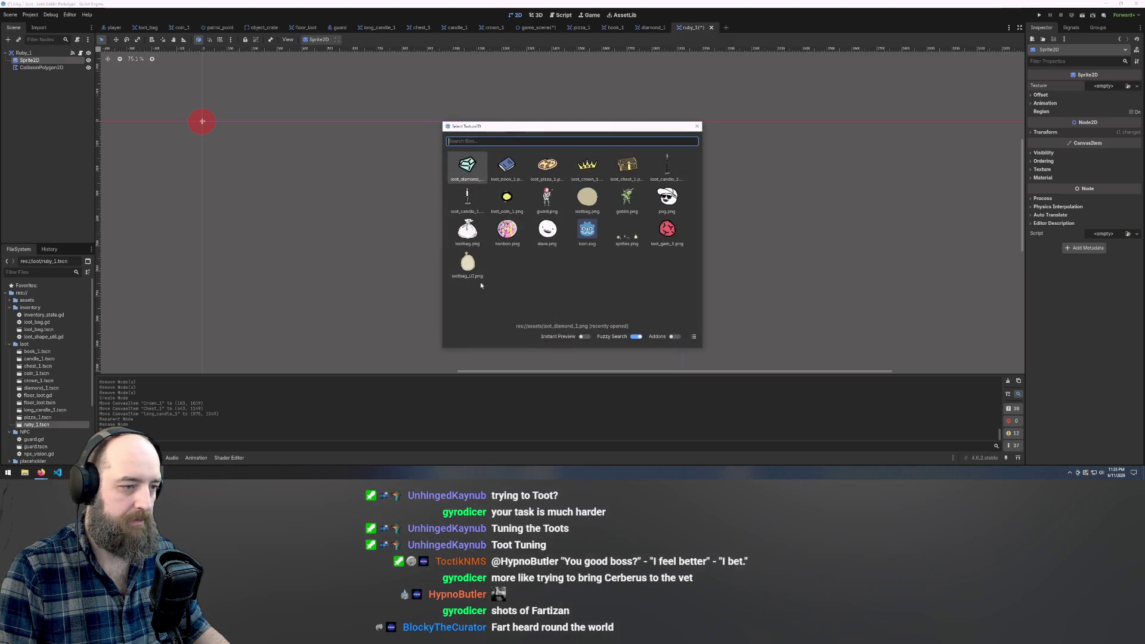
double_click(467, 166)
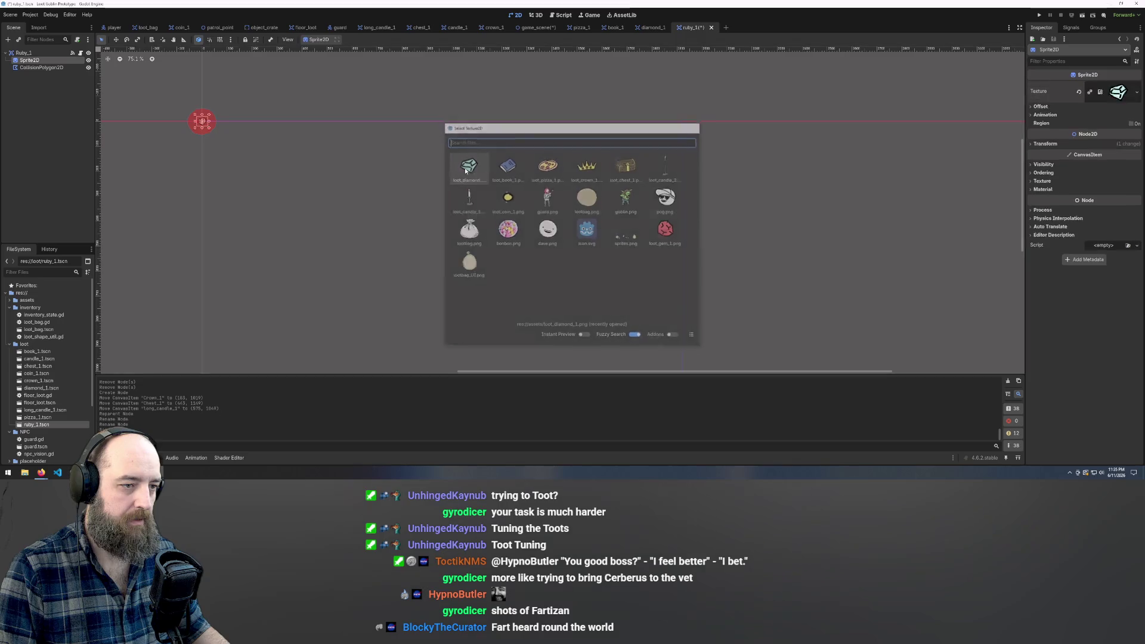
scroll(185, 112, "up", 5)
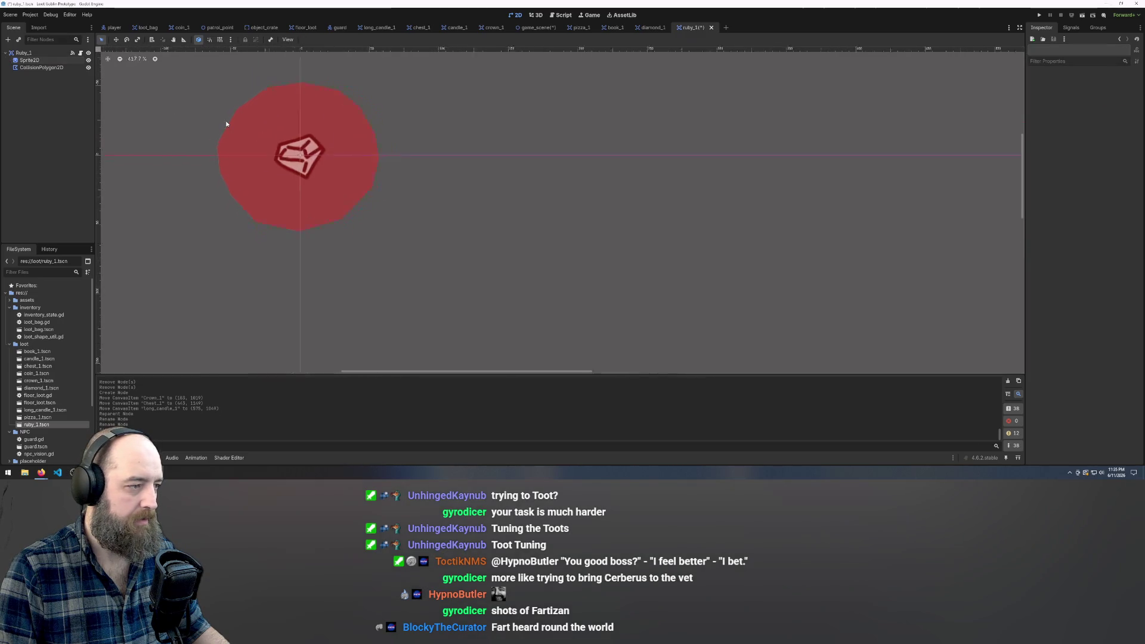
Swap the sprite's diamond texture for the red gem image loot_gem_1.png.
left_click(40, 61)
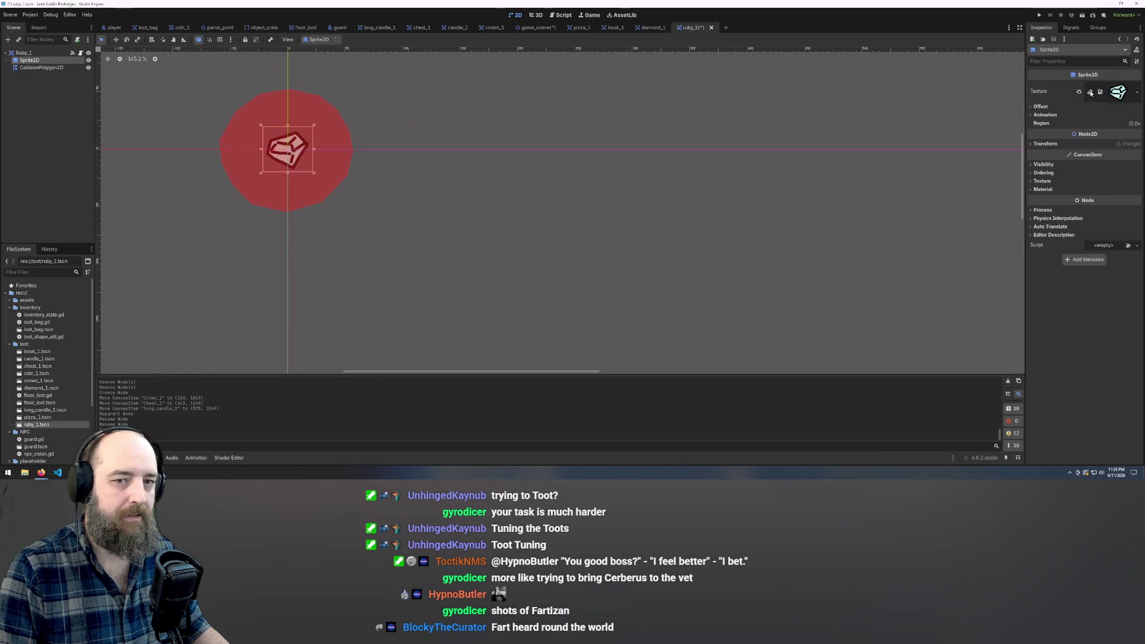
left_click(1078, 92)
left_click(1128, 86)
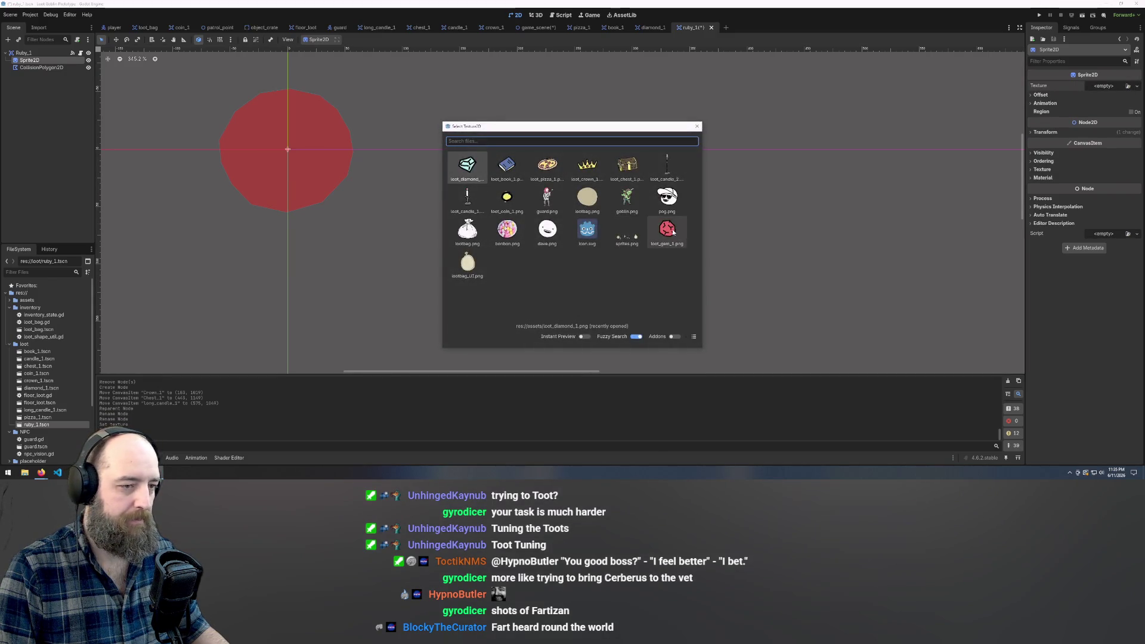
double_click(672, 232)
left_click(23, 52)
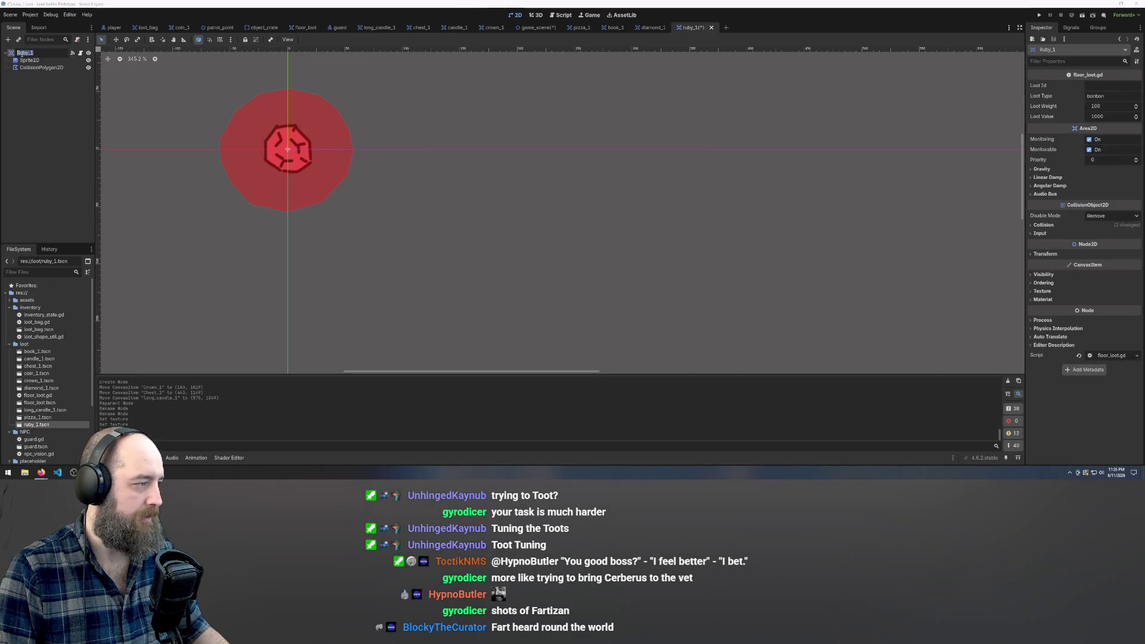
Name the root node Gem_1 and rename ruby_1.tscn to gem_1.tscn in FileSystem.
type("Gem_1")
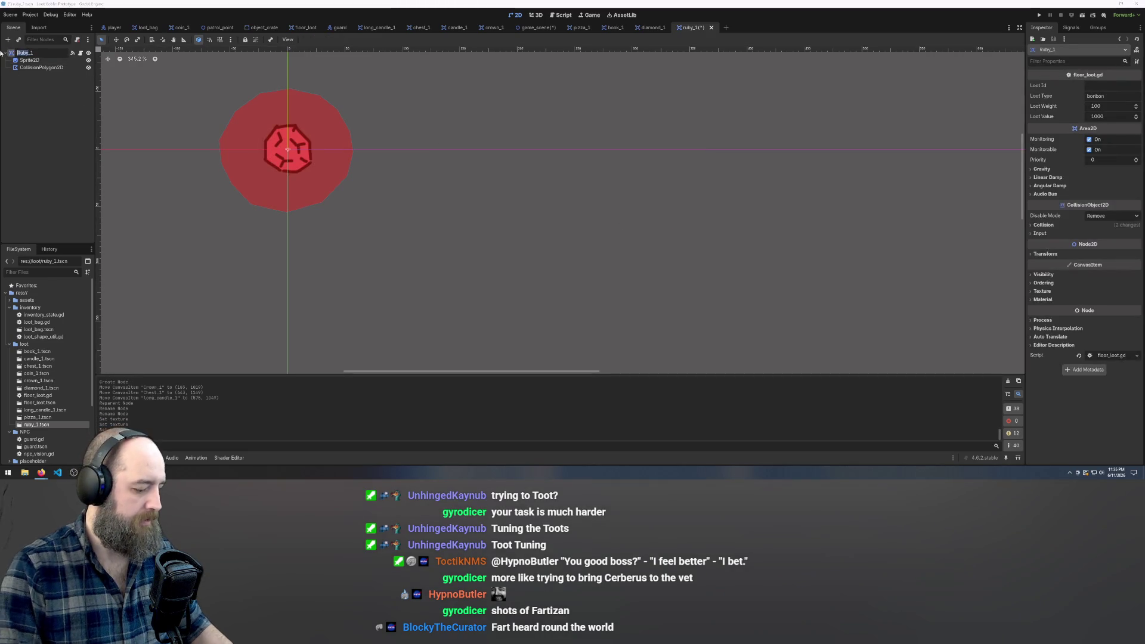
key("Return")
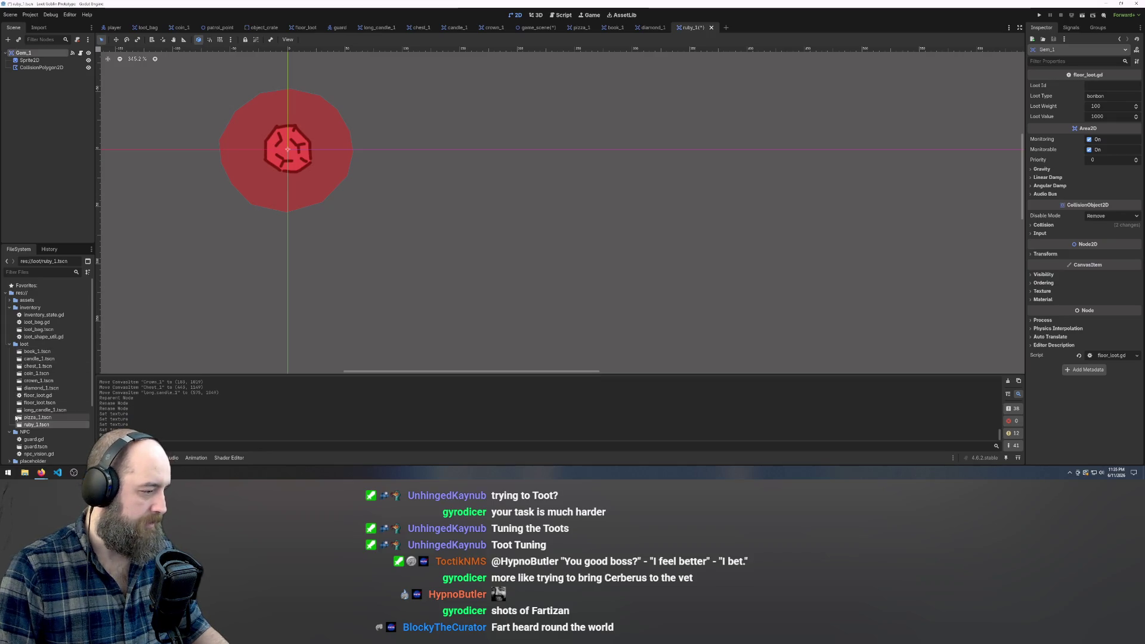
right_click(34, 426)
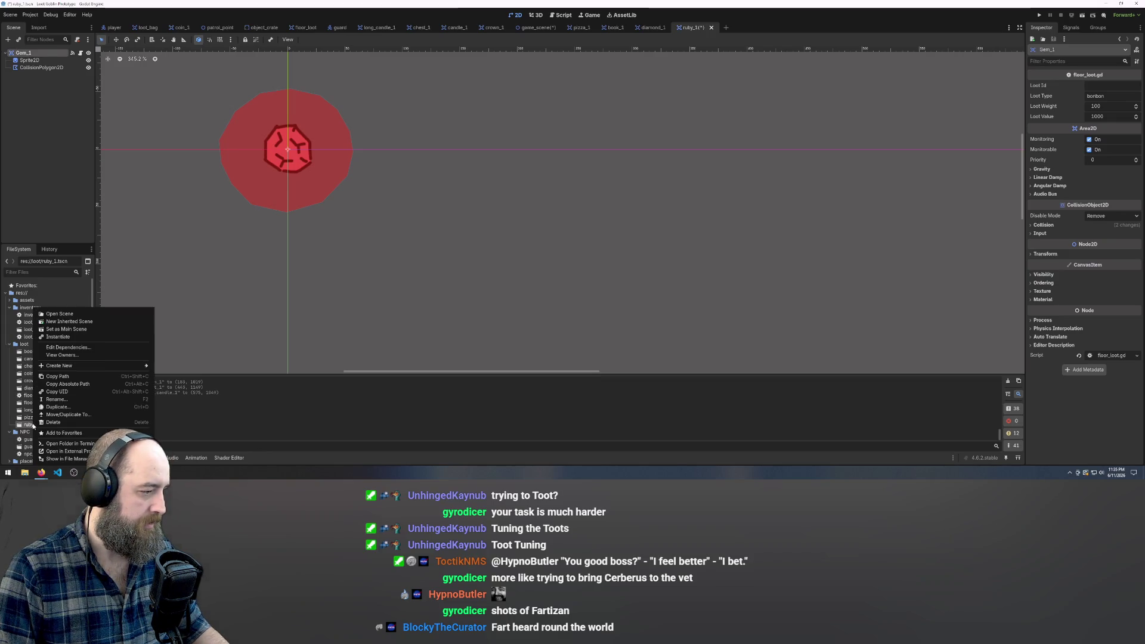
left_click(60, 399)
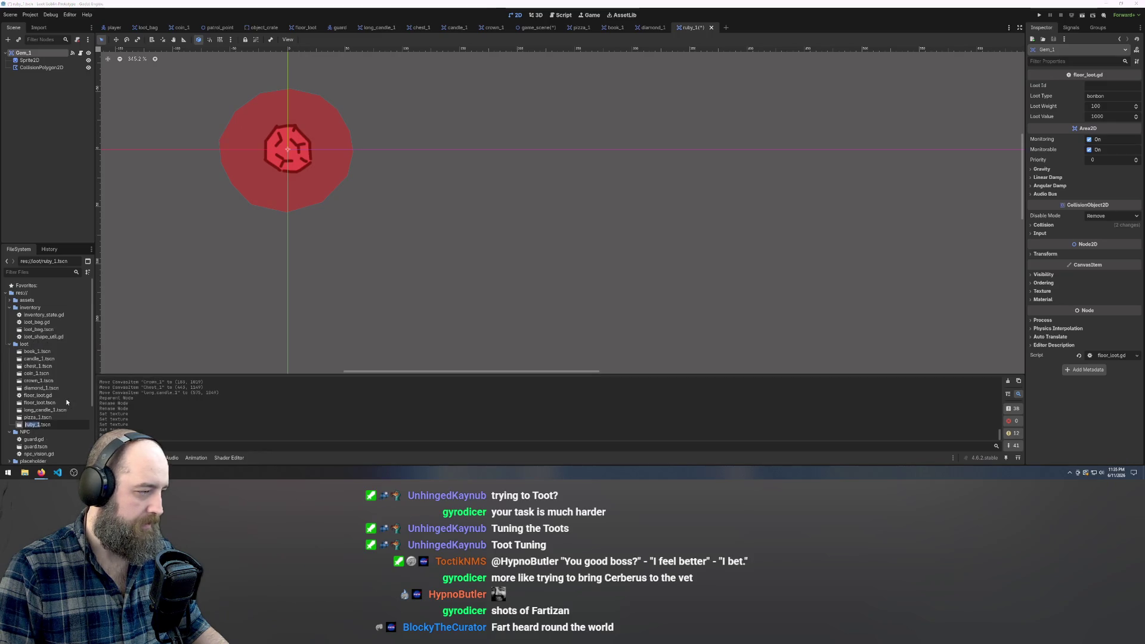
key("Escape")
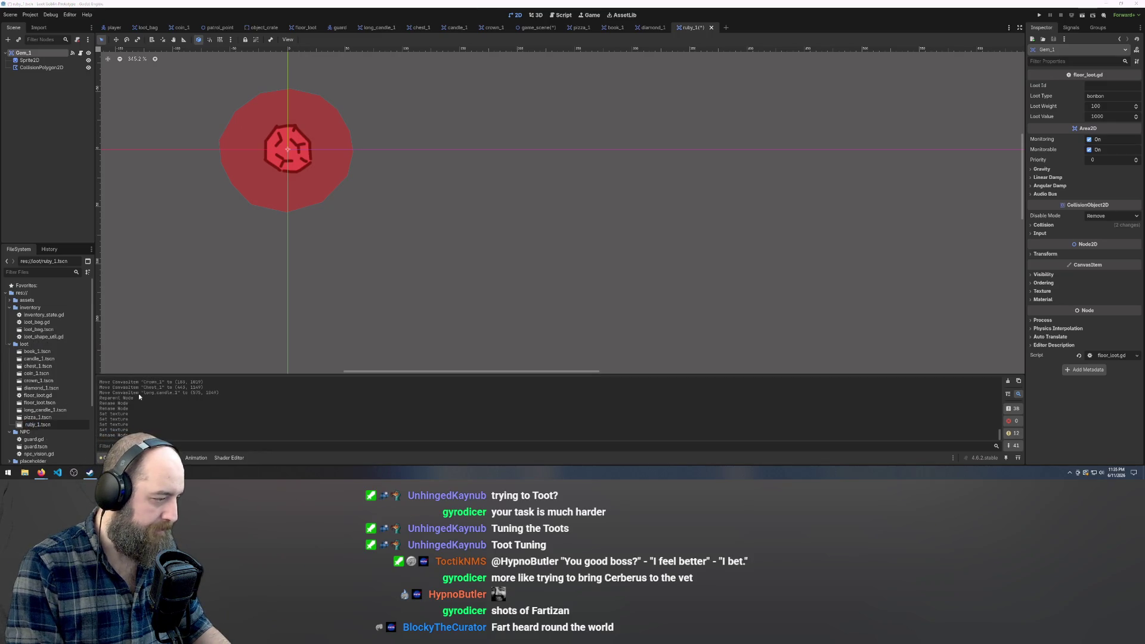
type("gam")
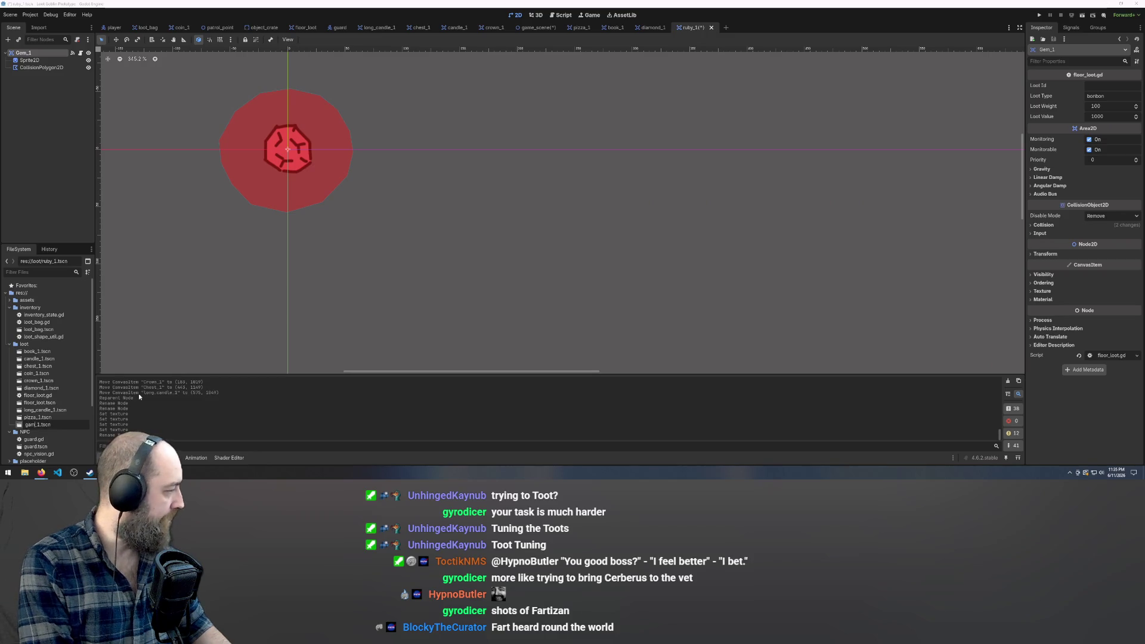
key("BackSpace")
key("BackSpace")
type("em")
key("Return")
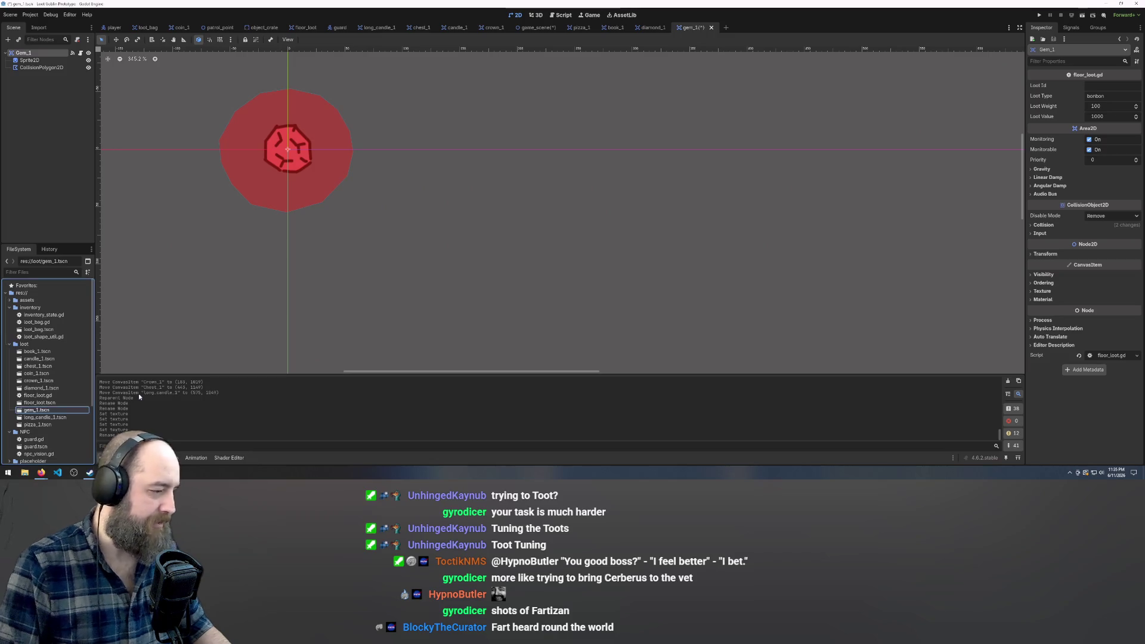
left_click(313, 227)
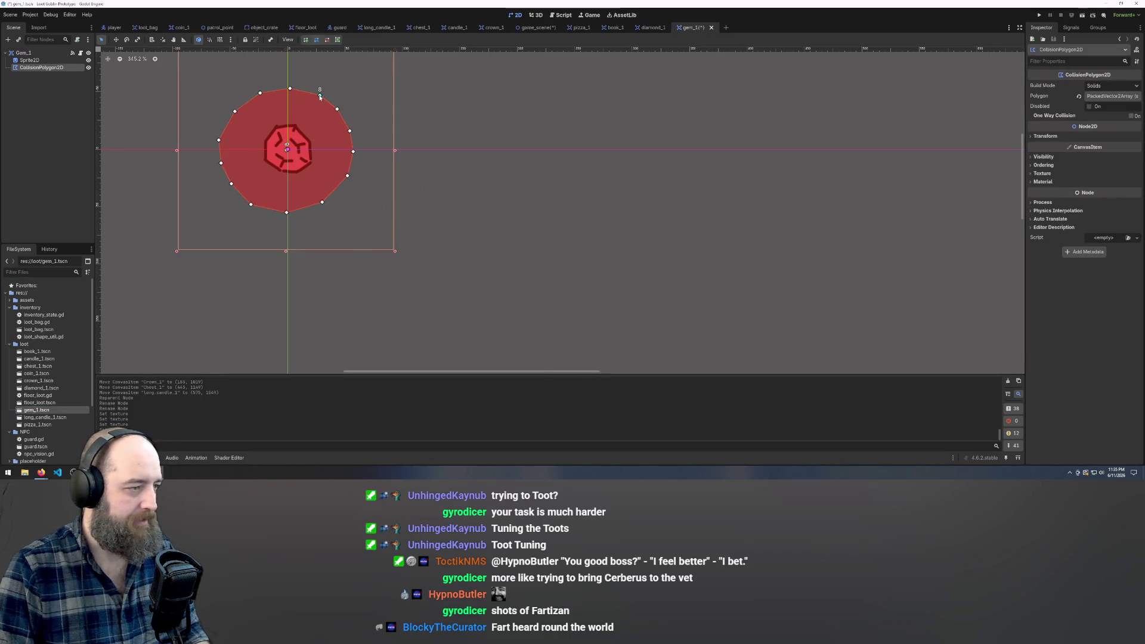
Pull the collision polygon's top points onto the gem and delete two extra vertices.
mouse_move(291, 91)
left_mouse_down()
mouse_move(310, 143)
mouse_move(299, 162)
left_mouse_up()
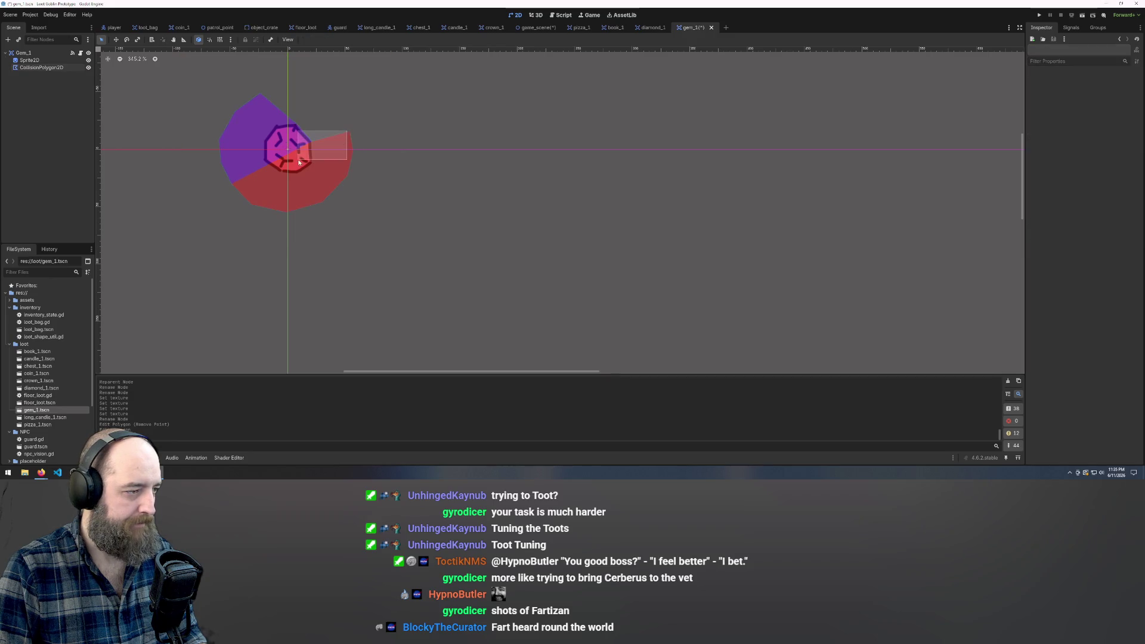
left_click(350, 132)
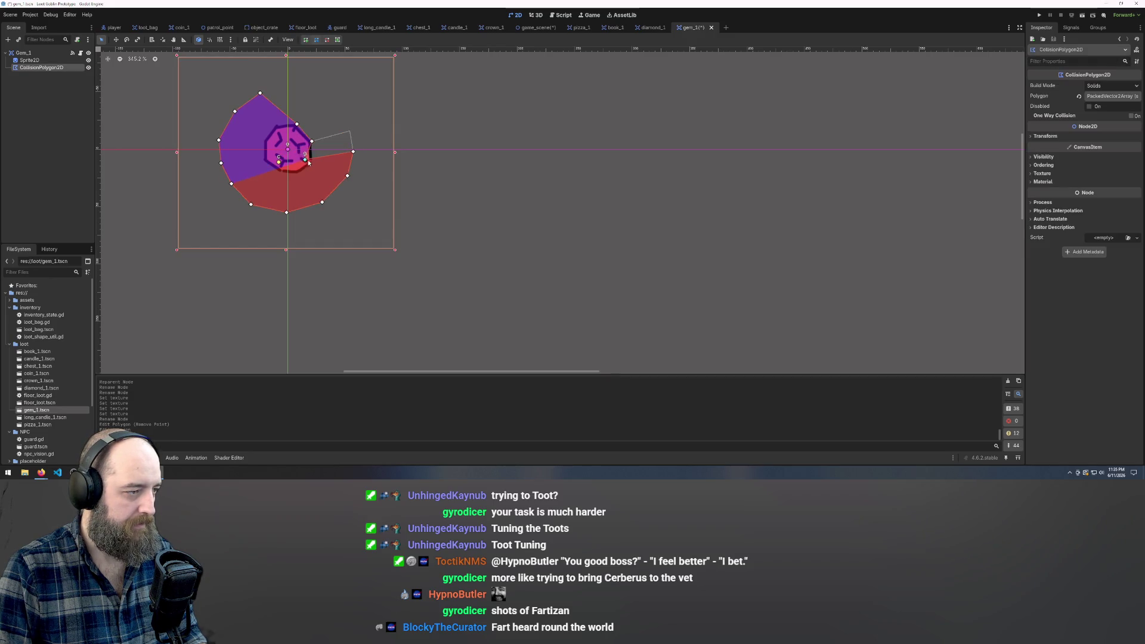
left_click_drag(313, 163, 305, 174)
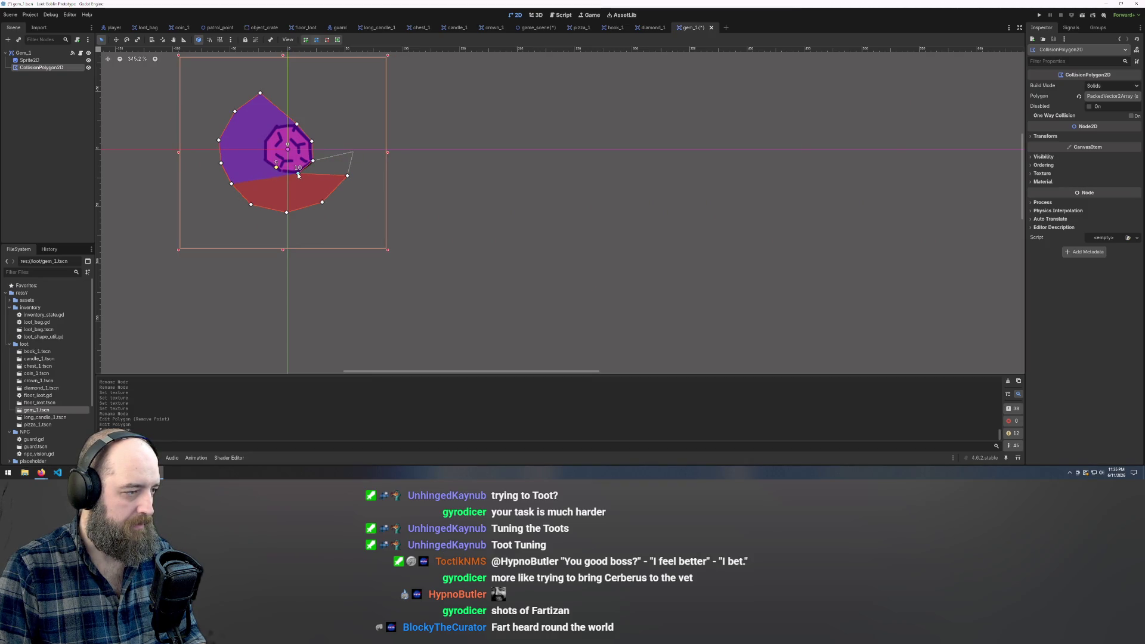
right_click(346, 177)
right_click(322, 203)
Move the remaining points and delete two more so the polygon traces the gem's outline.
mouse_move(284, 212)
left_mouse_down()
mouse_move(286, 181)
mouse_move(266, 170)
mouse_move(265, 149)
left_mouse_up()
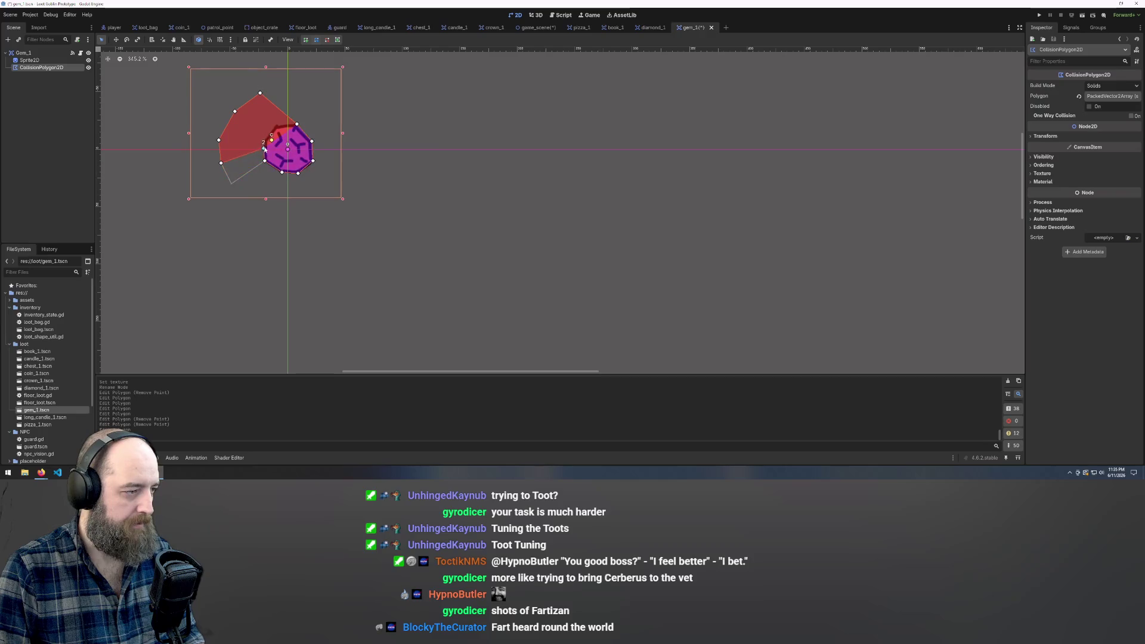
scroll(265, 142, "up", 5)
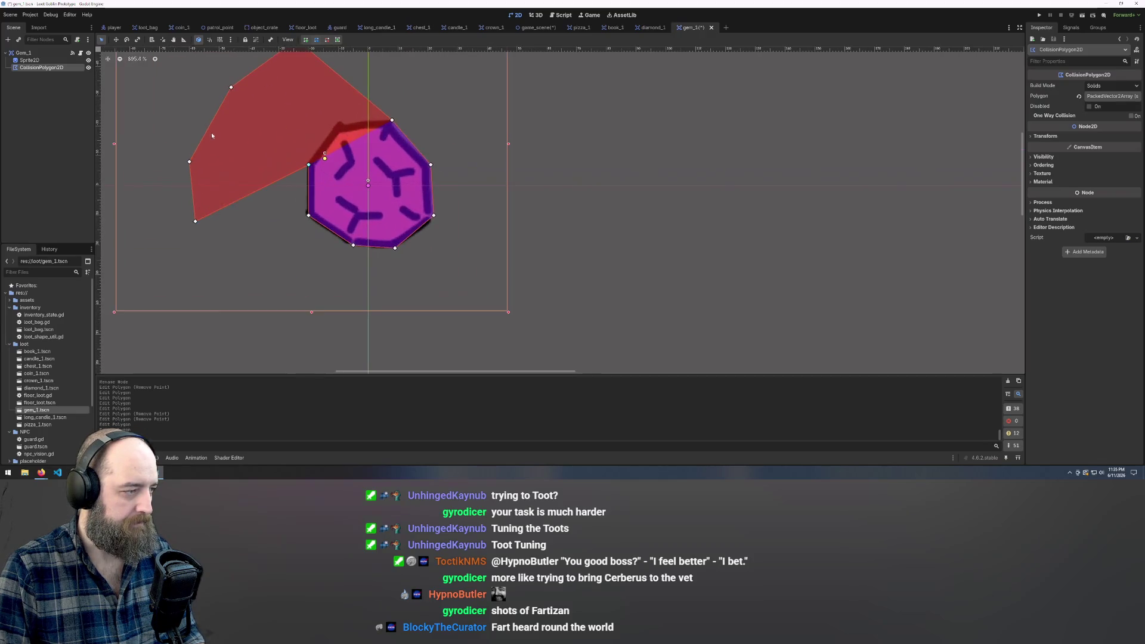
right_click(190, 161)
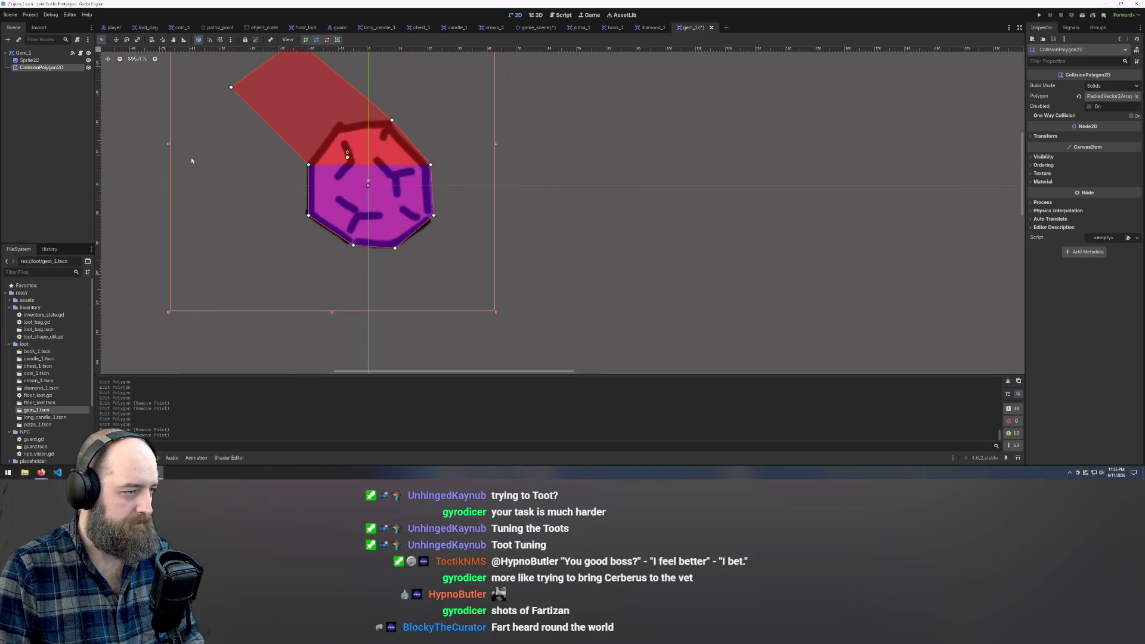
right_click(231, 89)
scroll(300, 231, "down", 1)
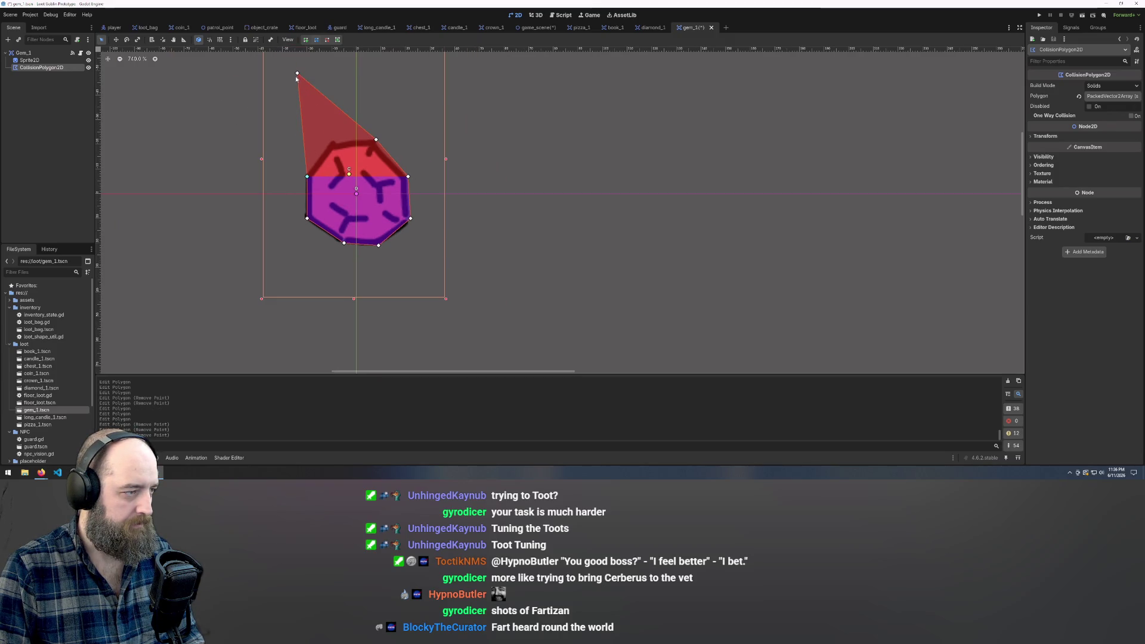
left_click_drag(297, 74, 331, 143)
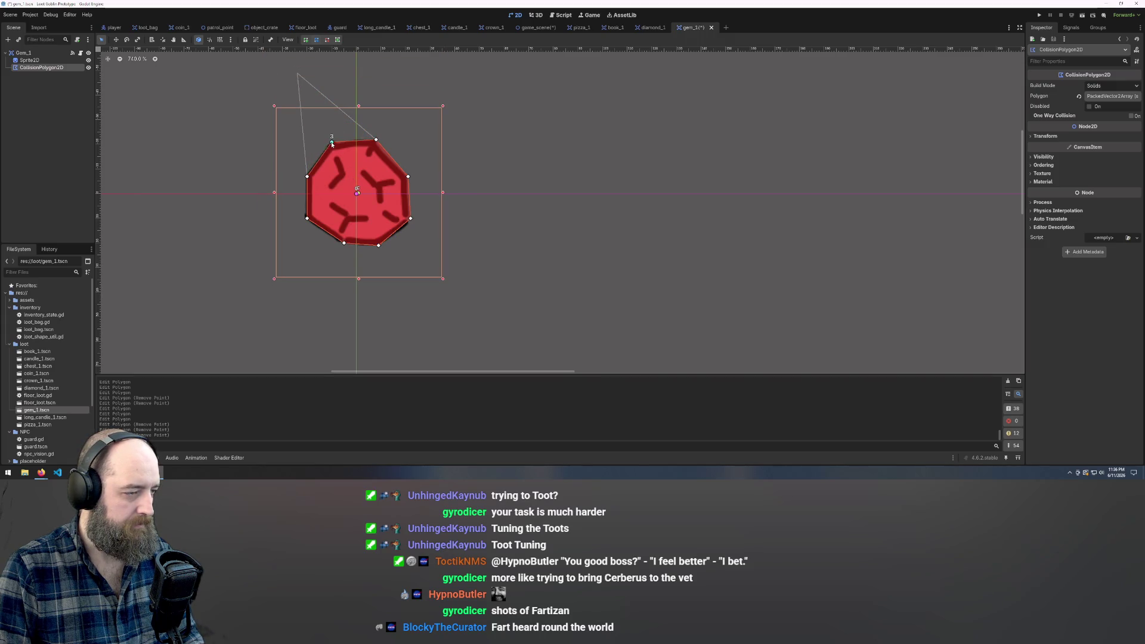
left_click(455, 163)
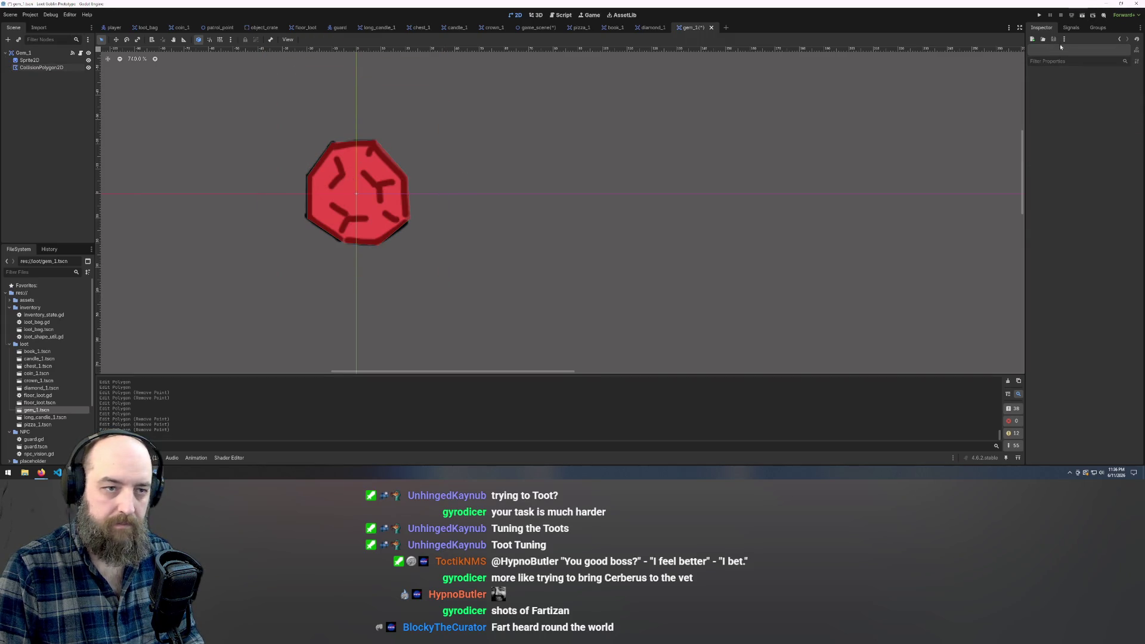
Save gem_1 and drop a Gem_1 instance into game_scene beside the other loot.
key("ctrl+s")
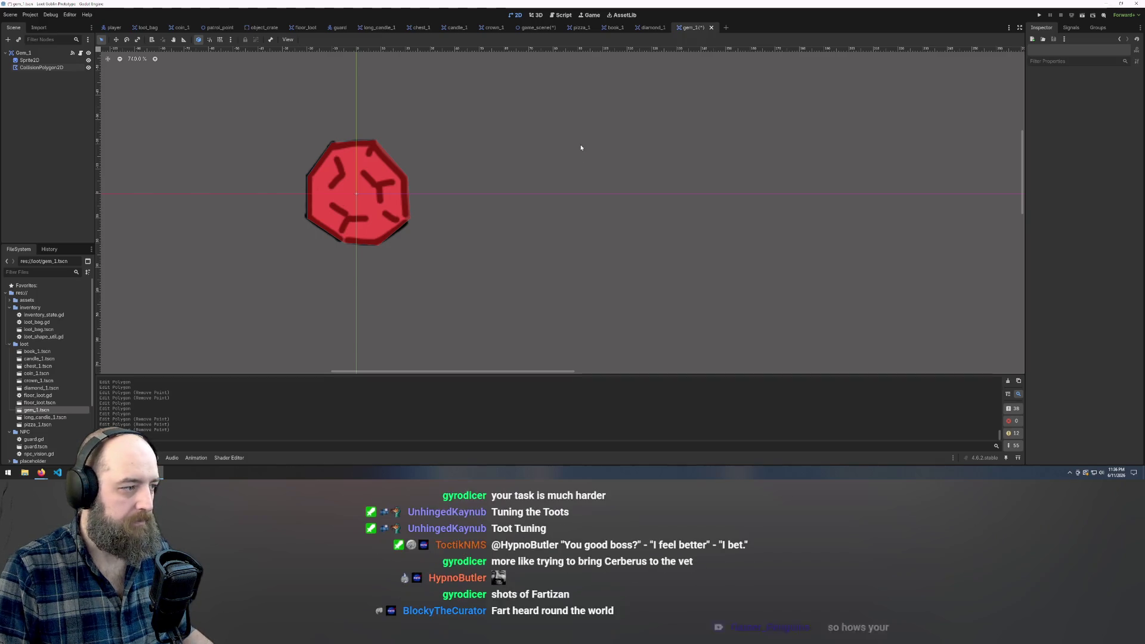
left_click(535, 28)
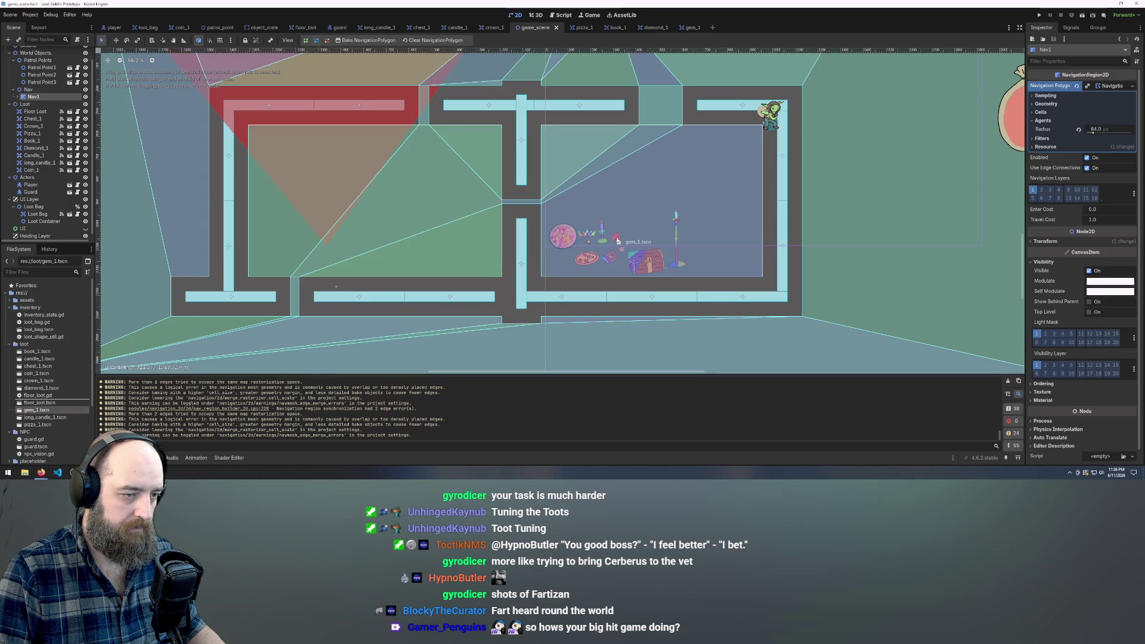
left_click_drag(617, 245, 618, 244)
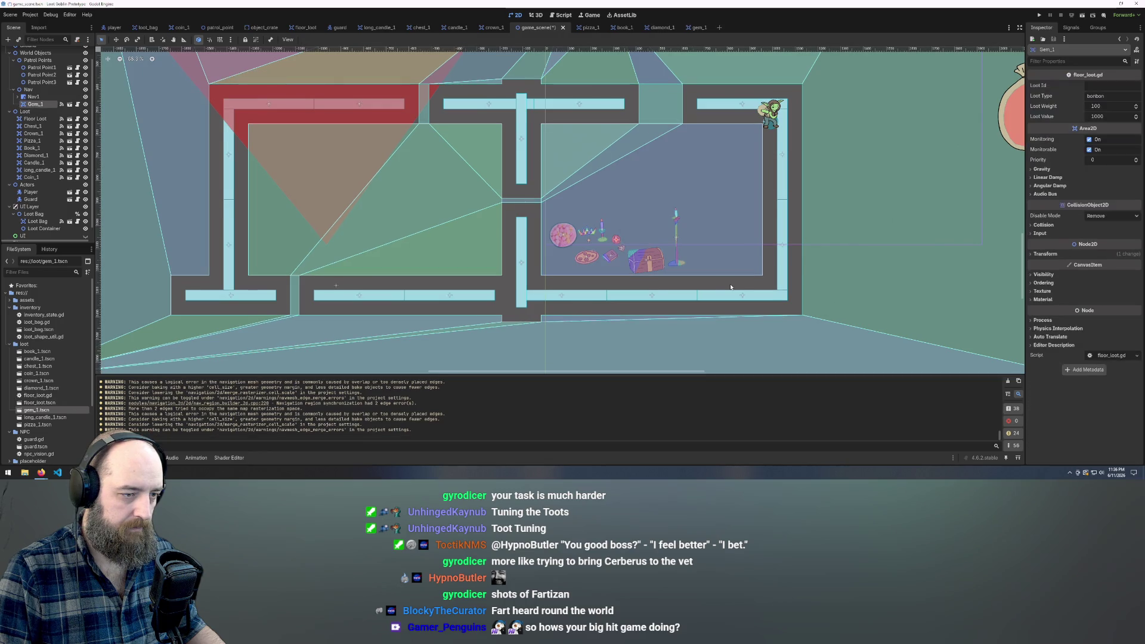
left_click(523, 207)
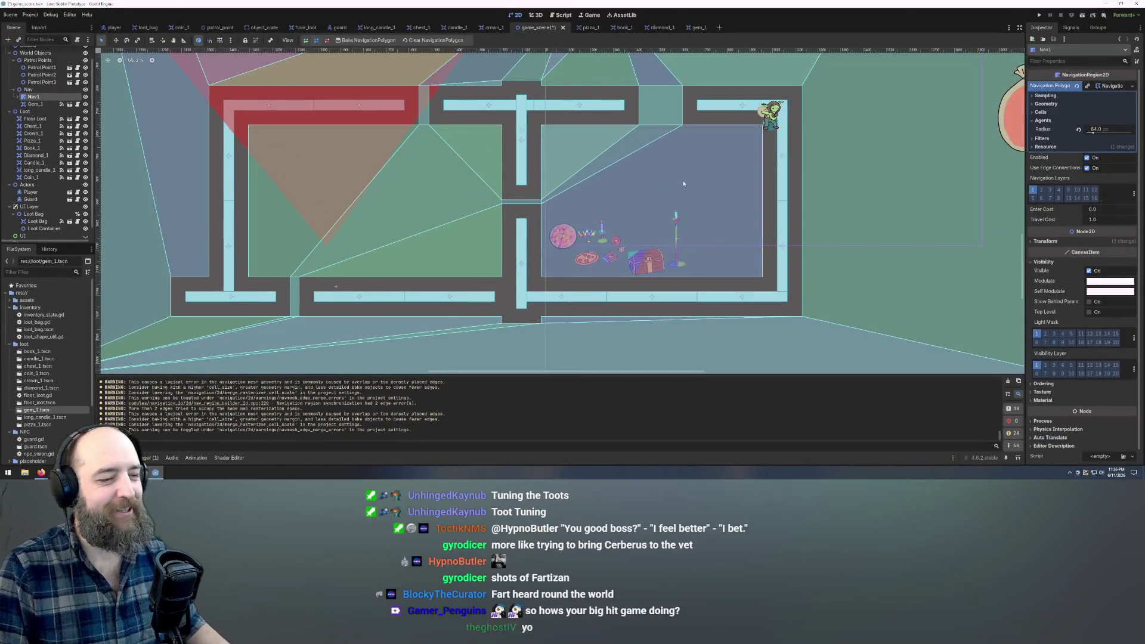
scroll(678, 216, "up", 4)
scroll(678, 216, "down", 2)
scroll(489, 227, "up", 2)
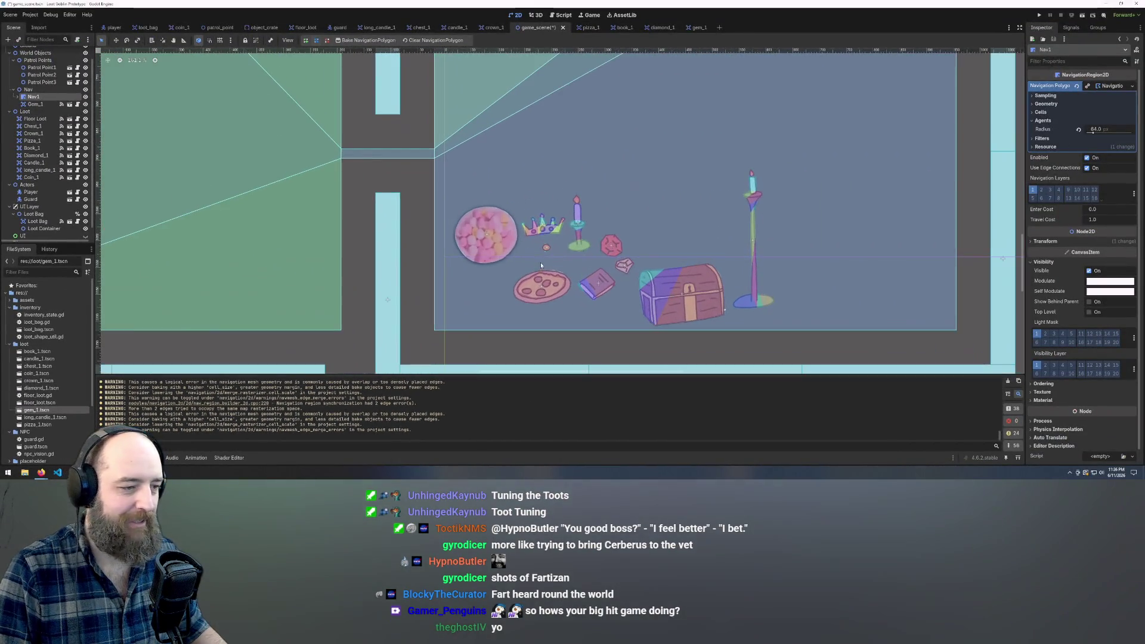
Set Loot Id to 0 on the pizza and coin loot items.
left_click(474, 224)
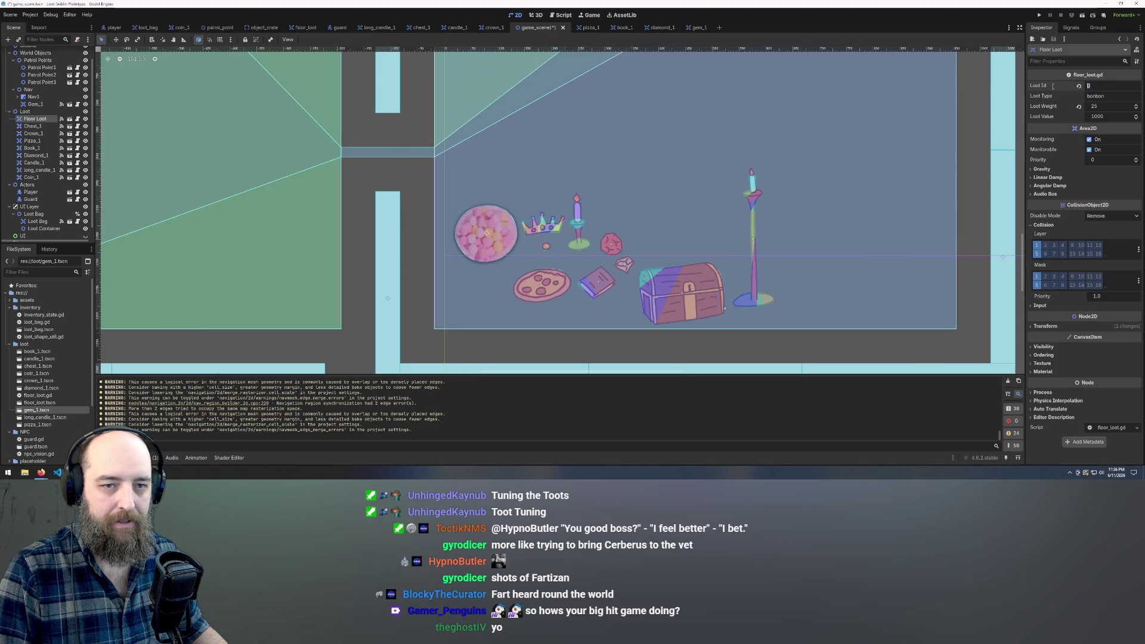
left_click(540, 283)
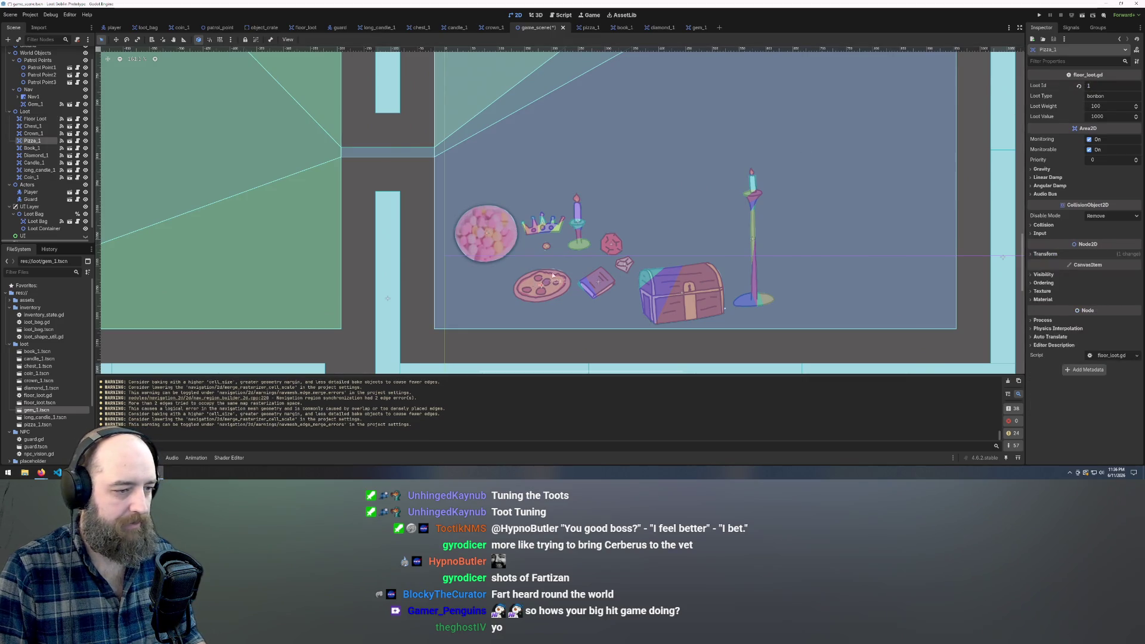
type("0")
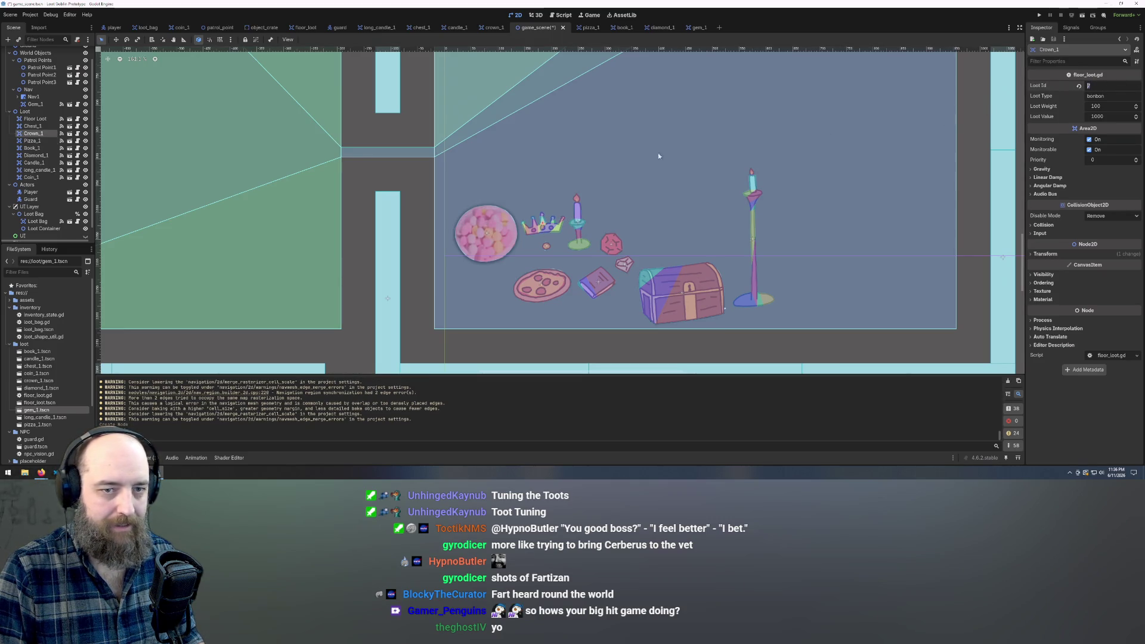
type("0")
left_click(547, 246)
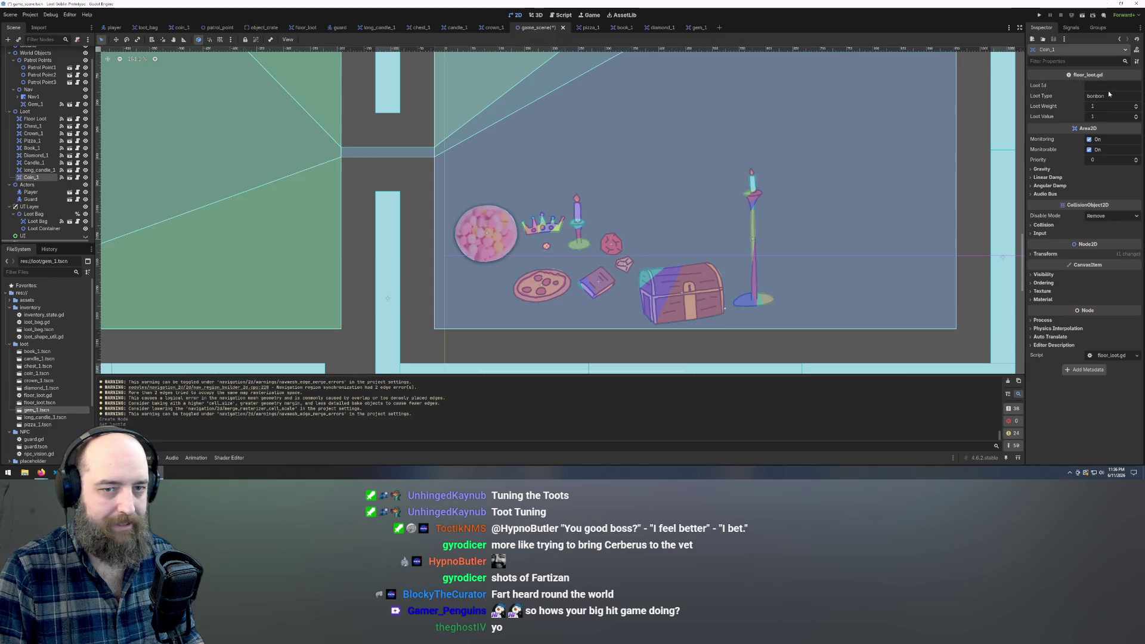
type("000")
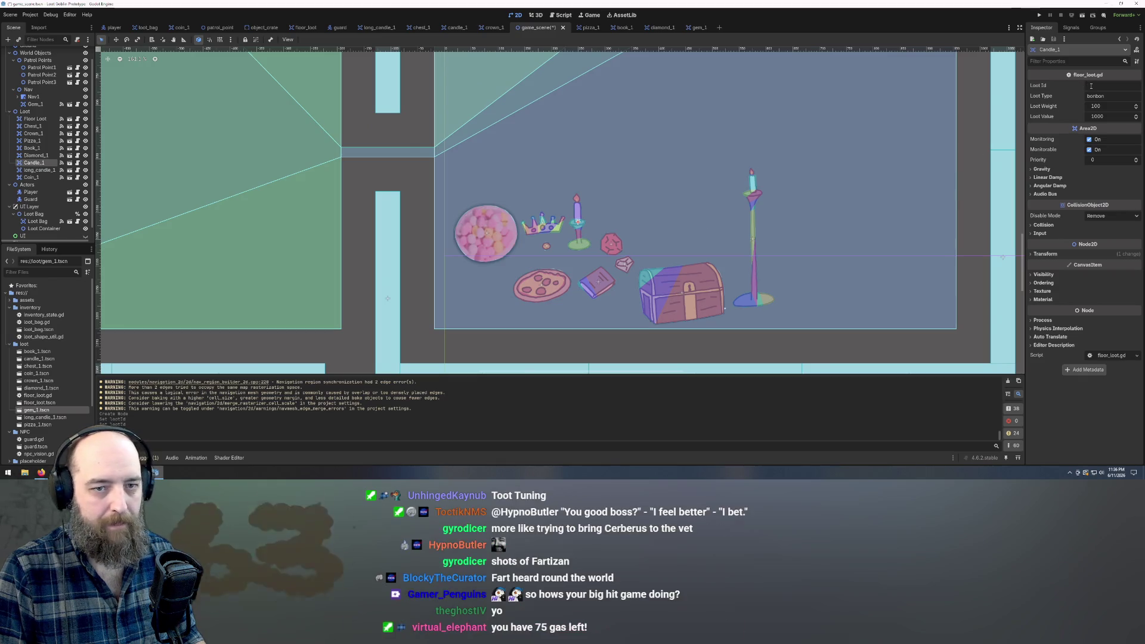
type("0")
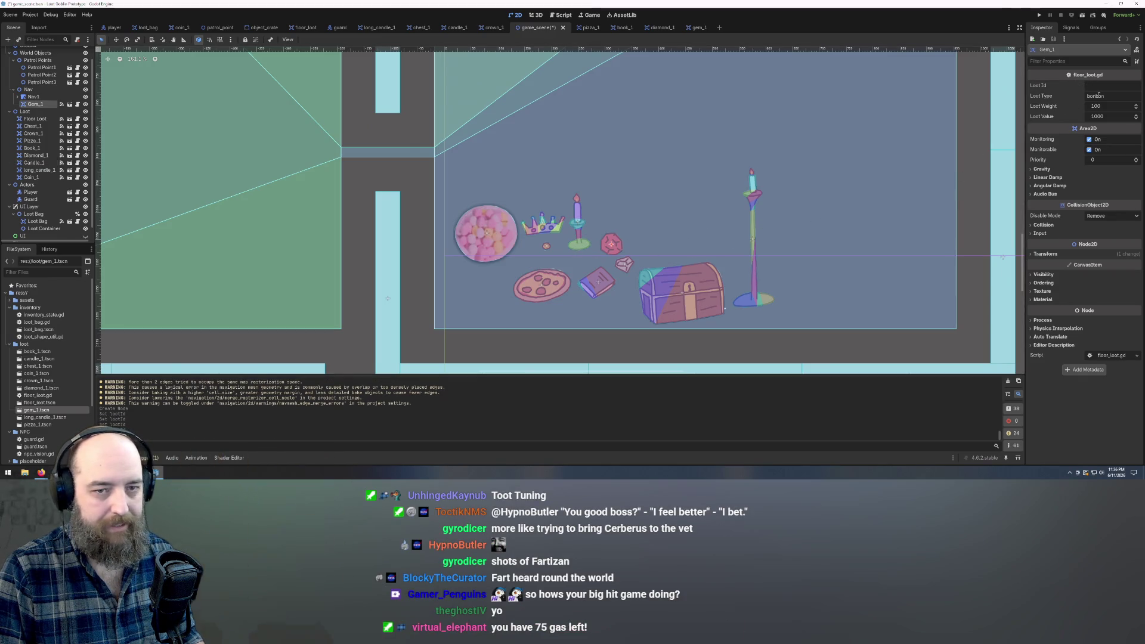
type("0")
Set Loot Id to 0 on the diamond and book loot items.
left_click(625, 262)
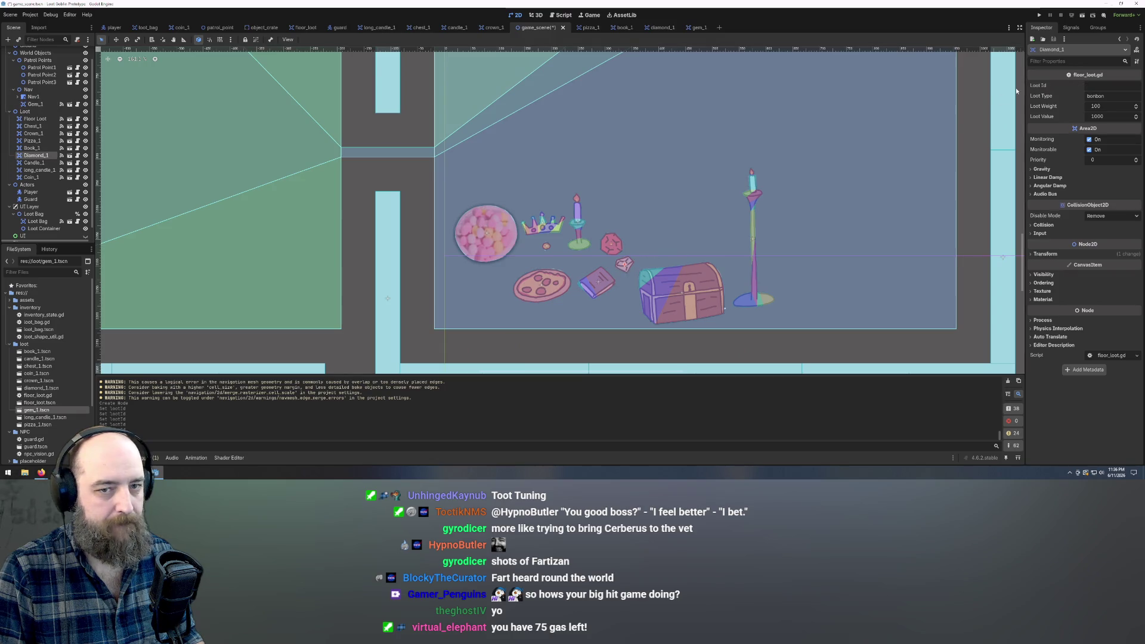
left_click(1093, 86)
type("0")
left_click(592, 286)
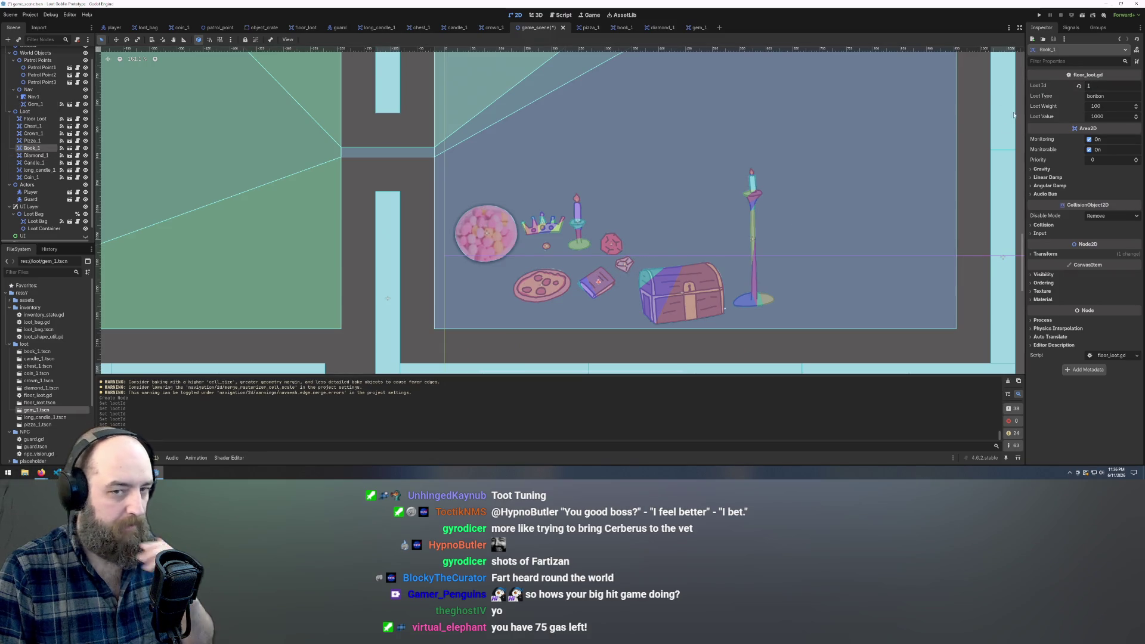
left_click(1100, 88)
type("0")
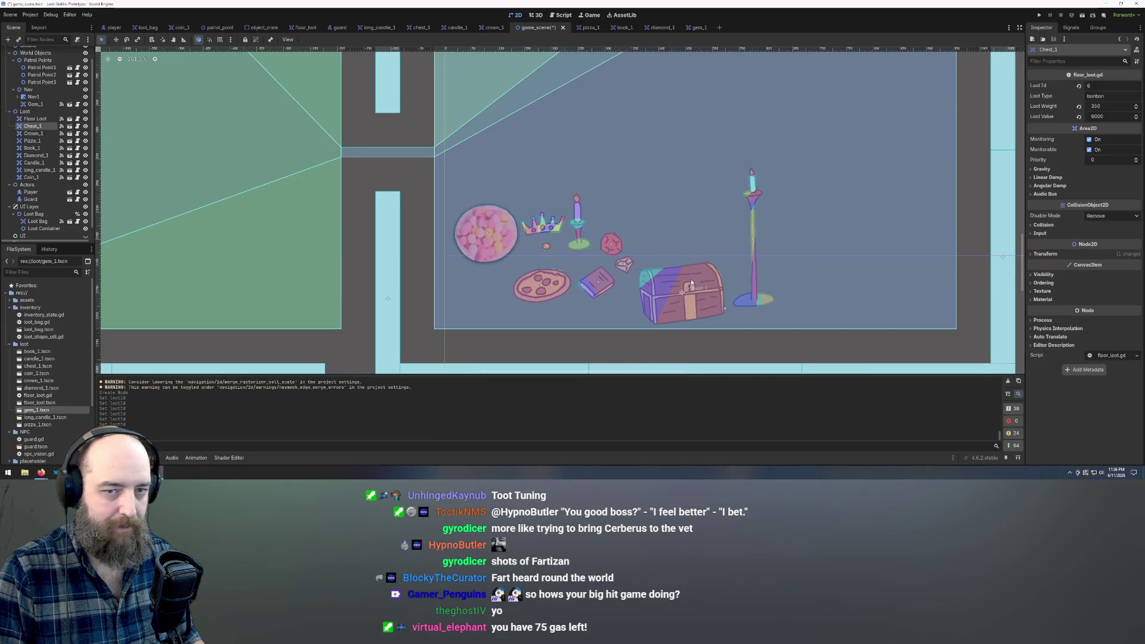
type("0")
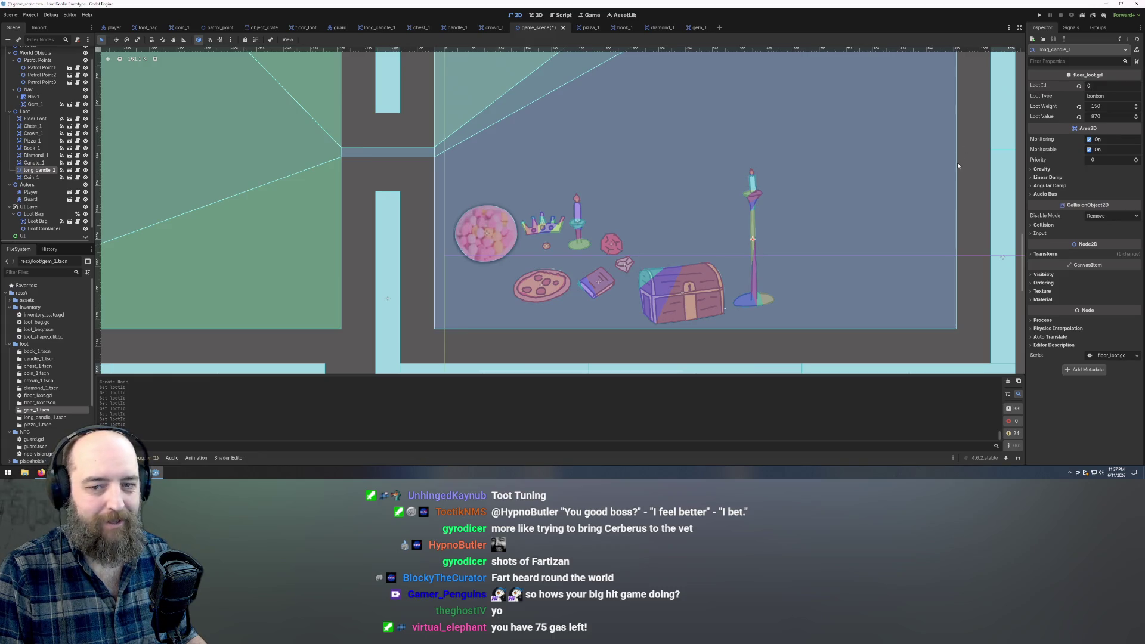
left_click(879, 162)
scroll(759, 246, "down", 5)
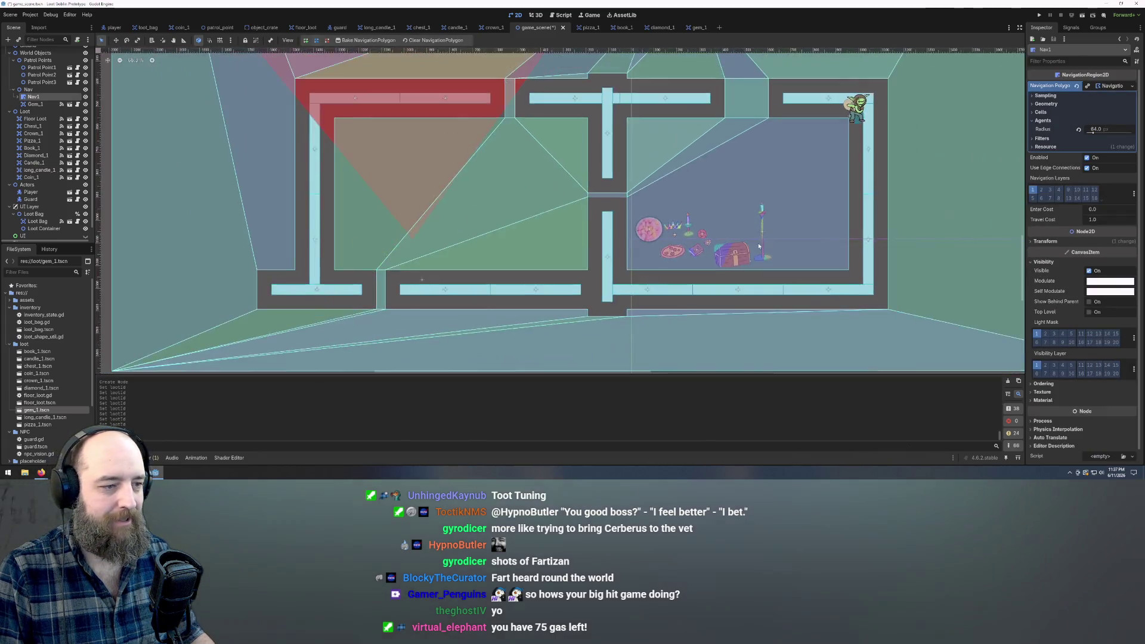
Run the game with F5 and drag the red gem and treasure chest into the loot bag.
scroll(759, 246, "down", 3)
key("F5")
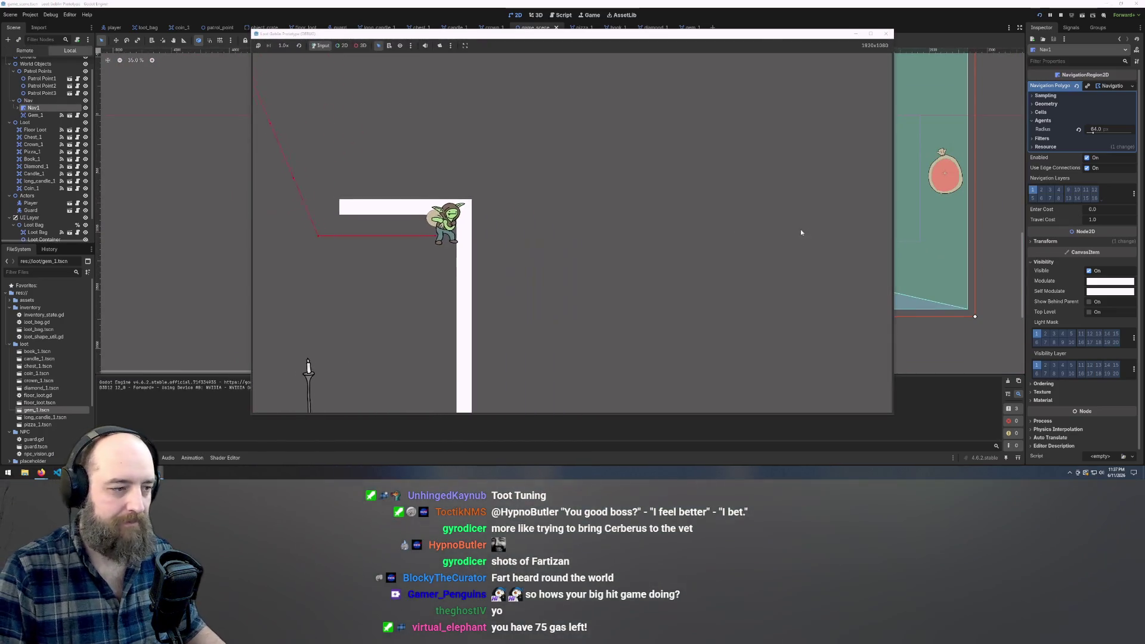
mouse_move(609, 226)
left_mouse_down()
mouse_move(639, 256)
mouse_move(644, 230)
mouse_move(724, 242)
mouse_move(729, 260)
left_mouse_up()
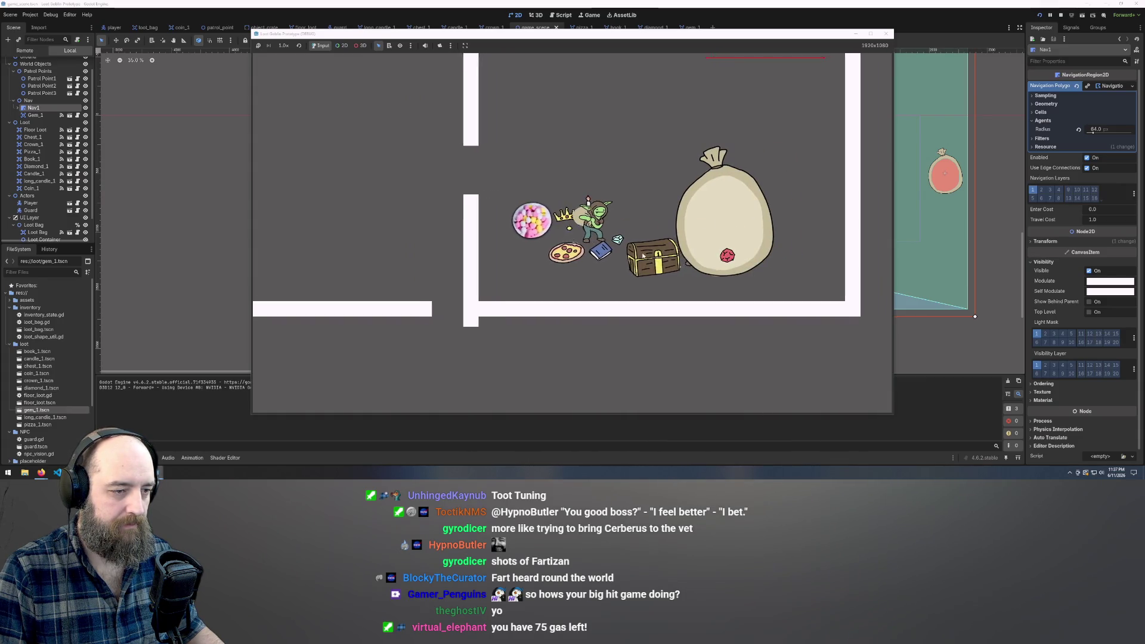
mouse_move(620, 253)
left_mouse_down()
mouse_move(710, 202)
mouse_move(723, 215)
left_mouse_up()
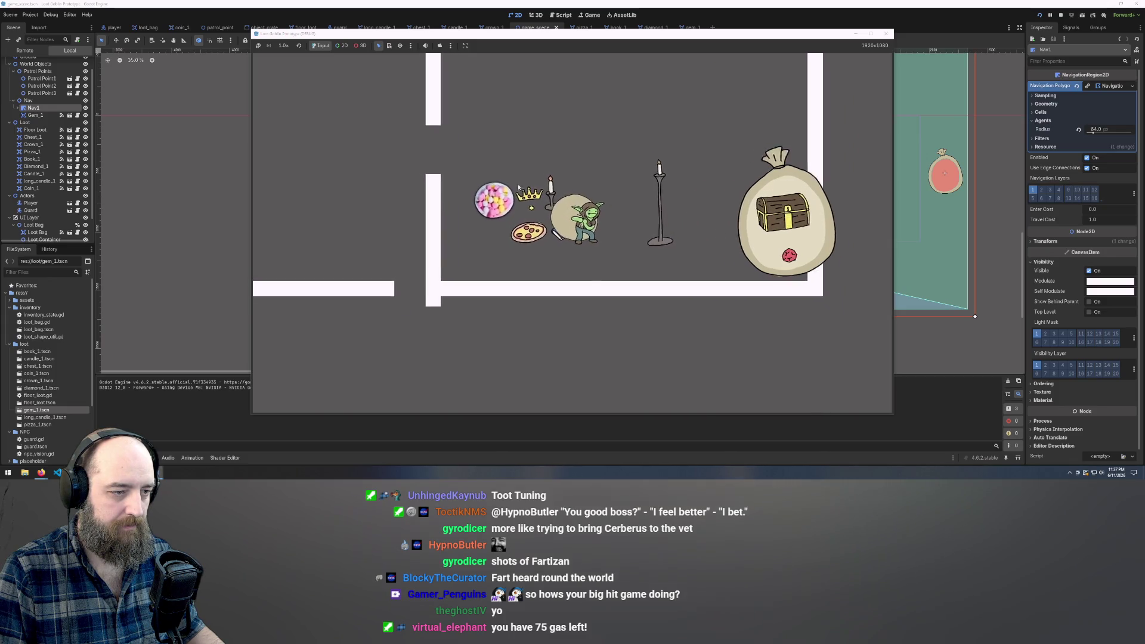
Walk the goblin left, then down and right through the wall gap.
key("a")
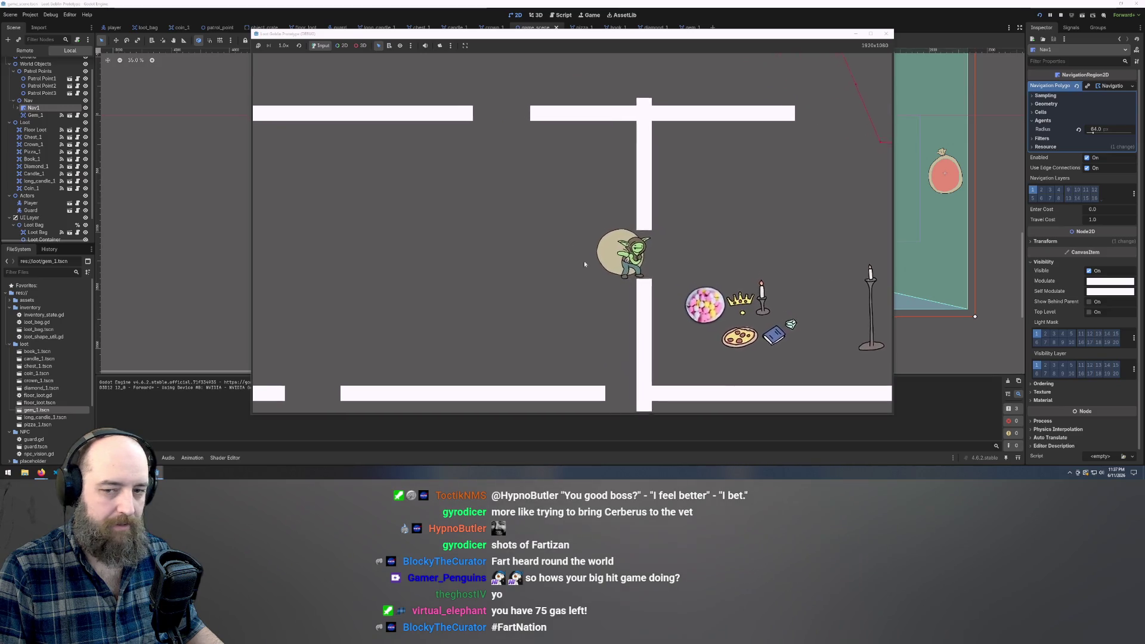
key("a")
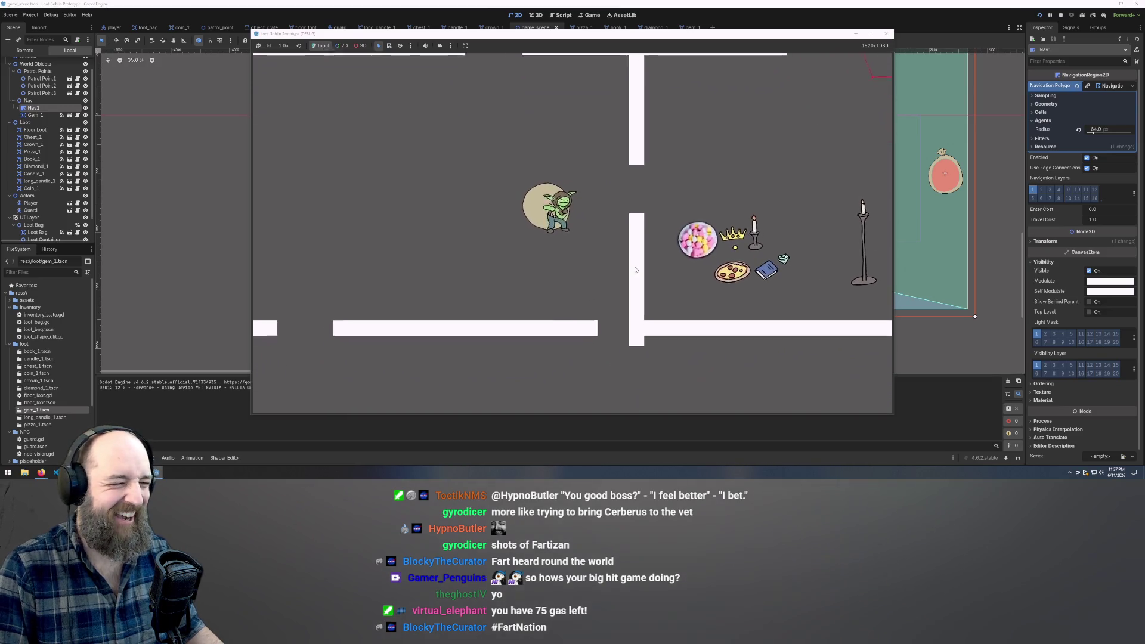
key("a")
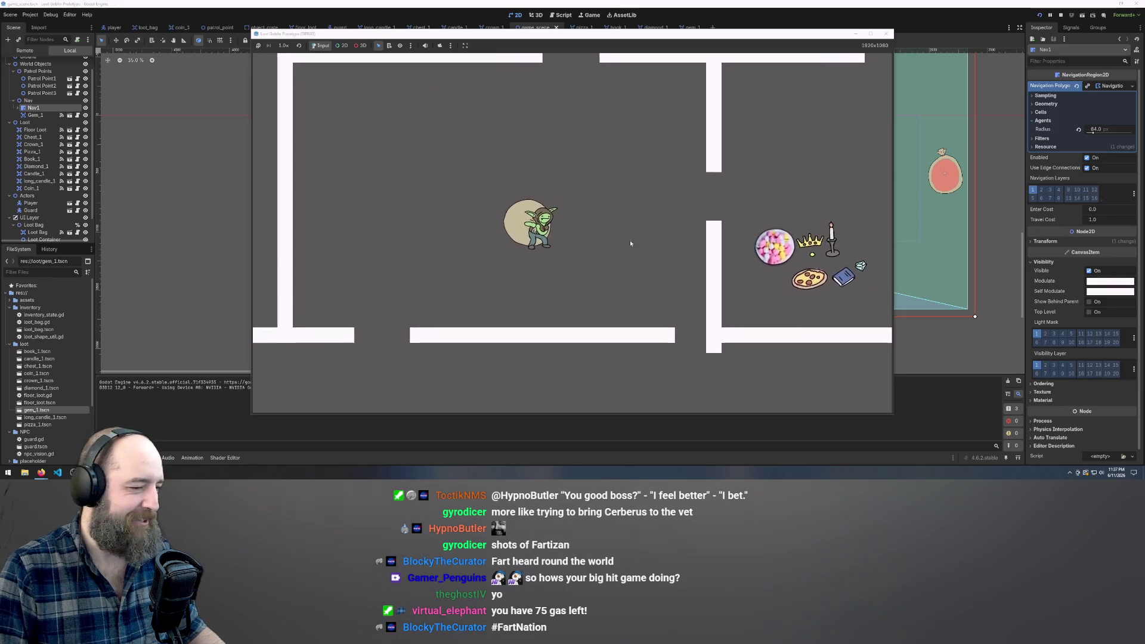
key("a")
key("s")
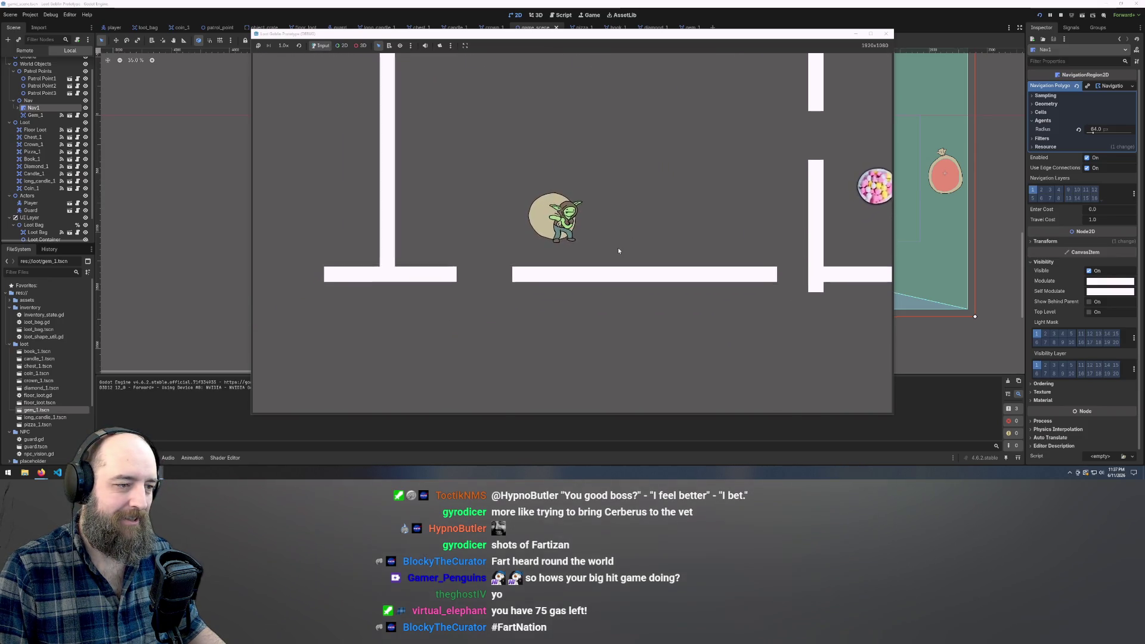
key("a")
key("s")
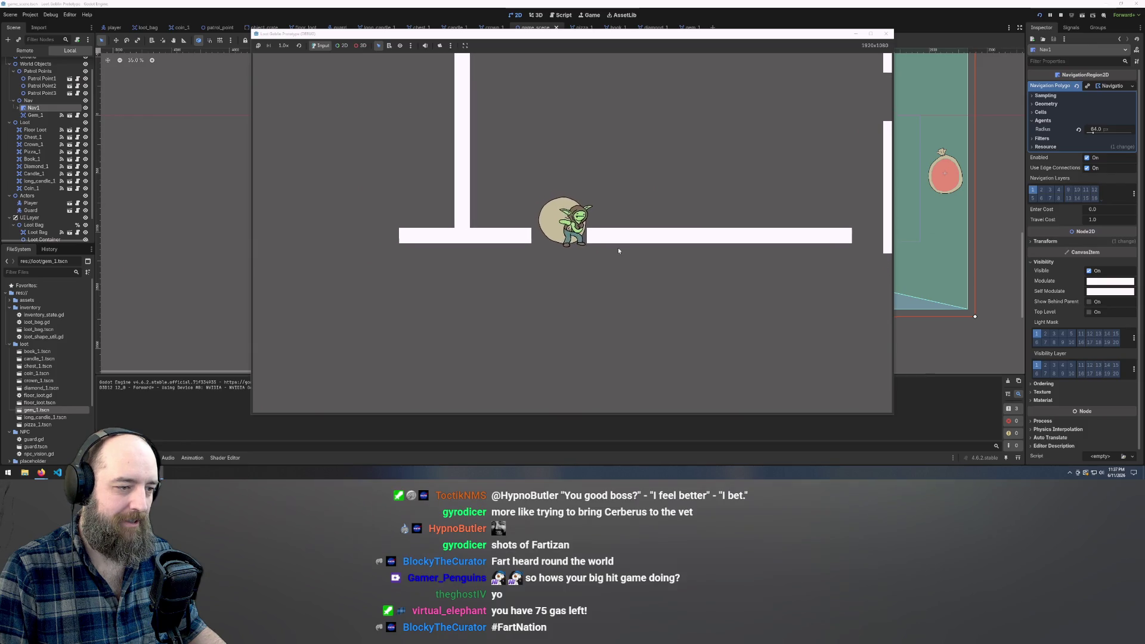
key("s")
key("d")
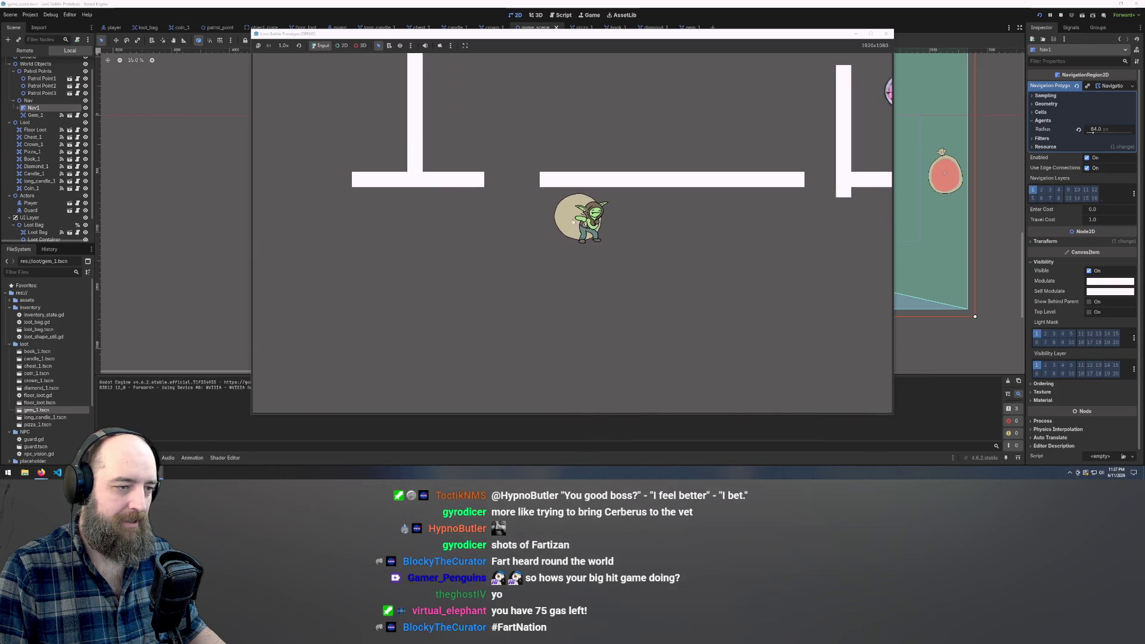
key("d")
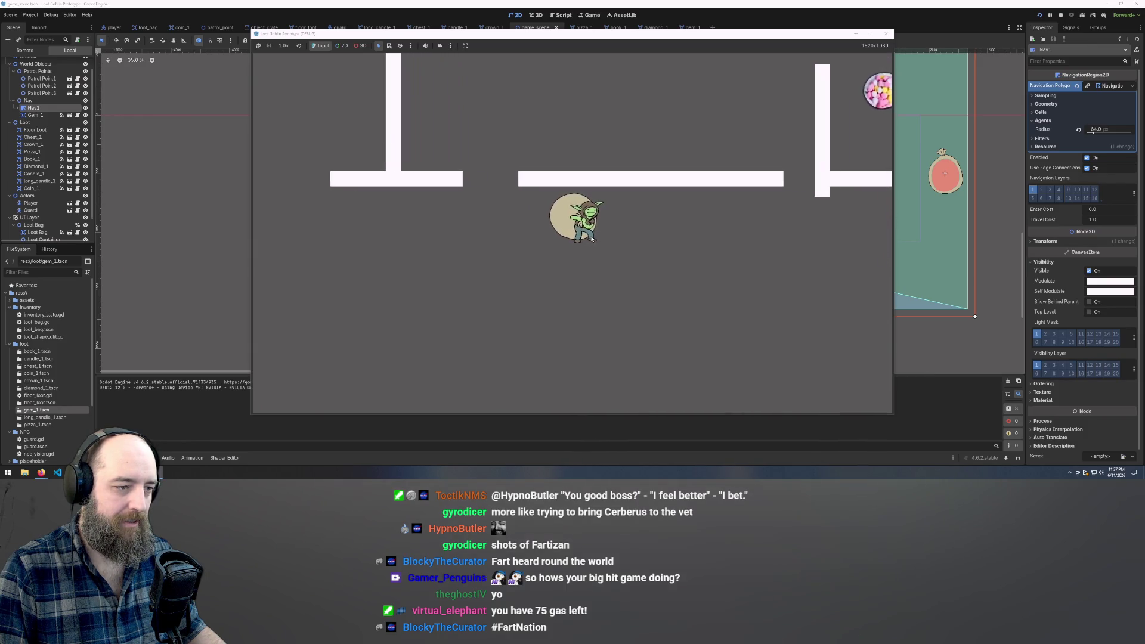
Open the loot bag, take the chest back out, and close the bag.
key("Tab")
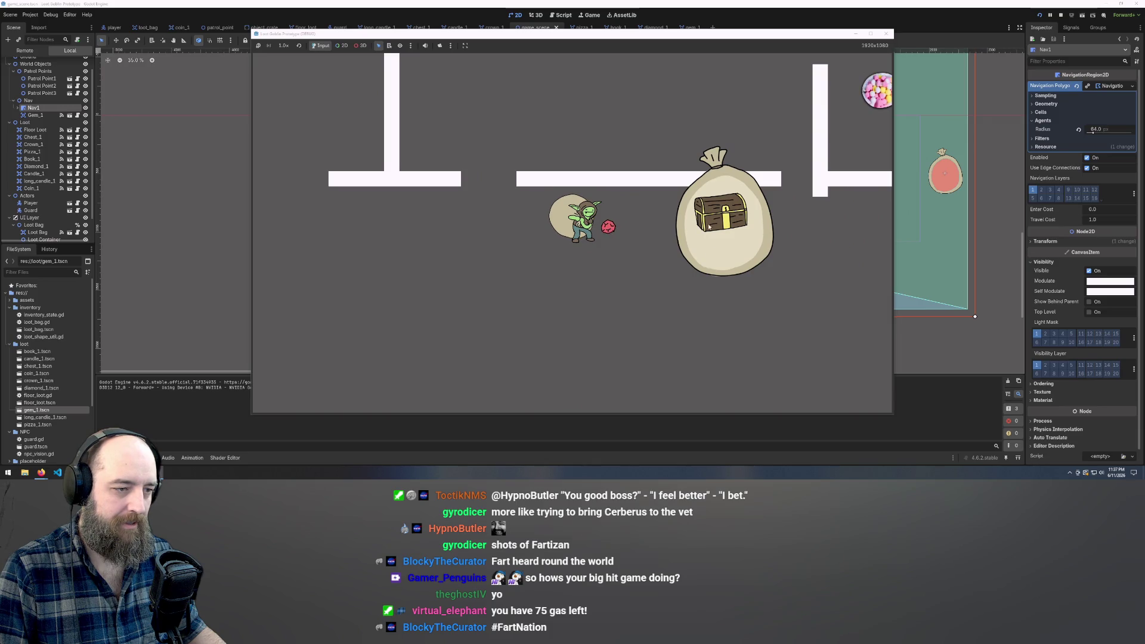
left_click_drag(709, 227, 617, 245)
key("a")
key("w")
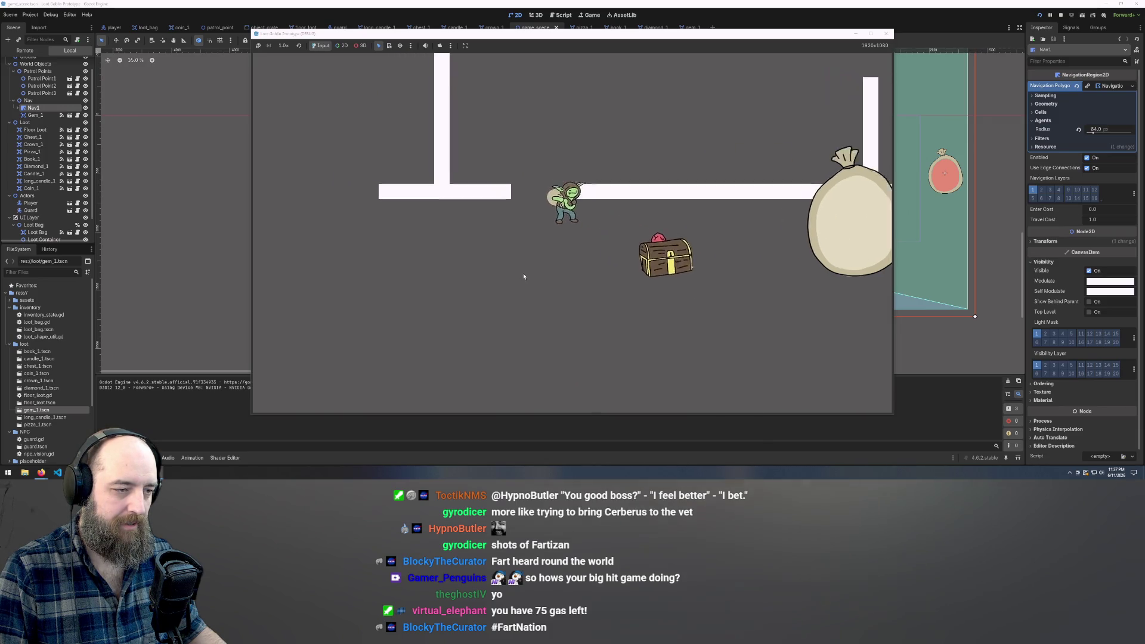
key("Tab")
Walk the goblin around the level and down toward the loot bag.
key("d")
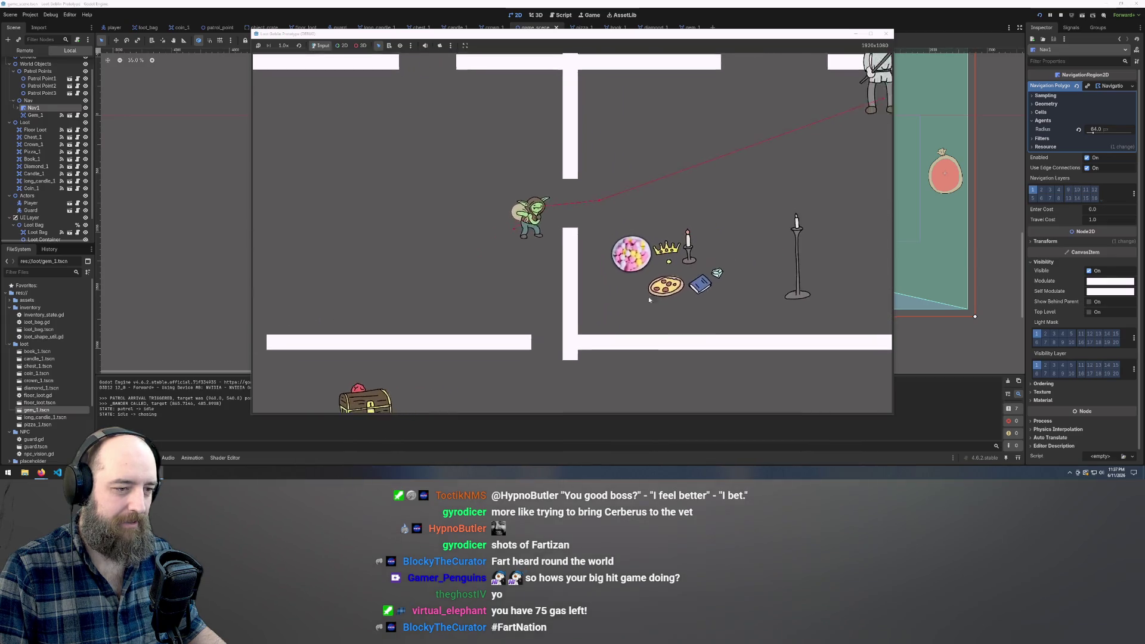
key("a")
key("w")
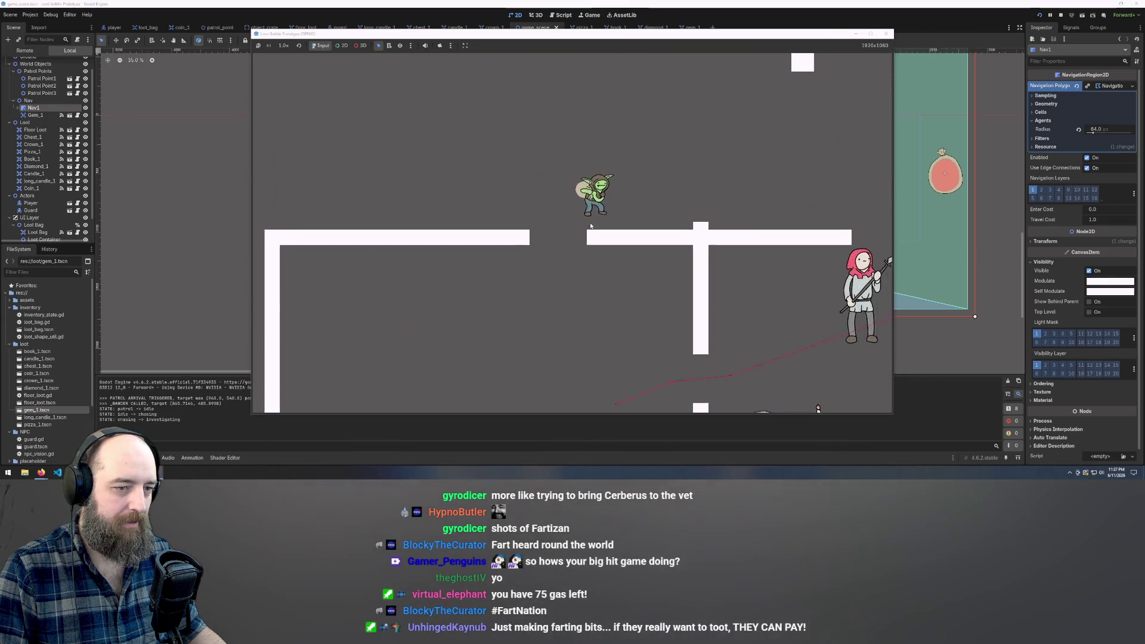
key("d")
key("s")
key("a")
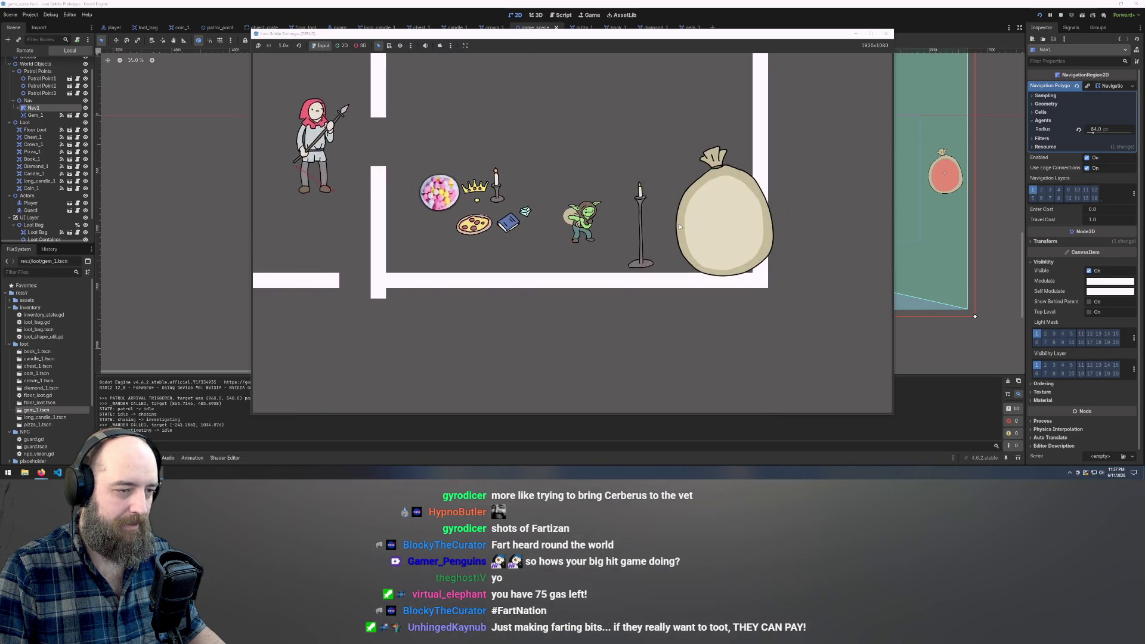
Stash the candle, book and pizza in the loot bag, then walk left.
key("a")
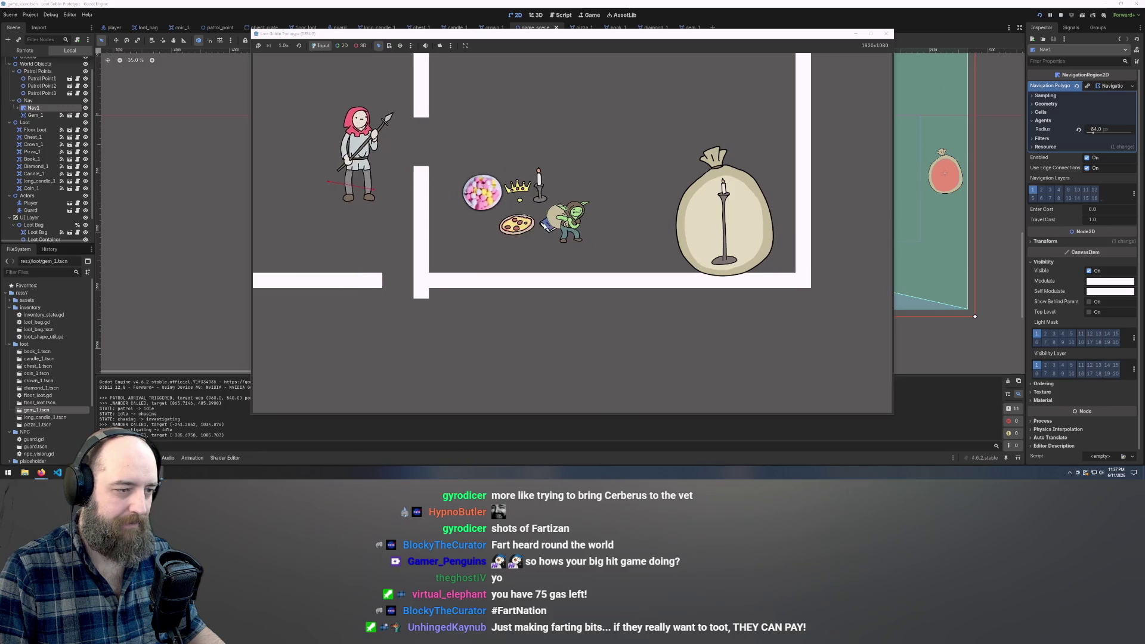
left_click(555, 226)
left_click(531, 224)
key("a")
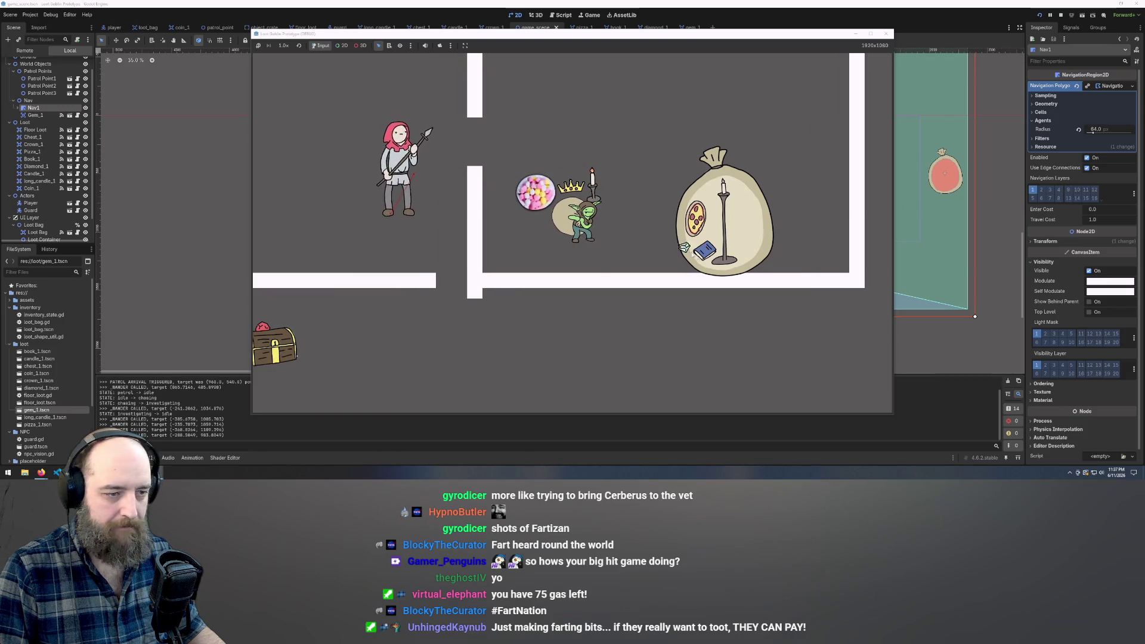
key("a")
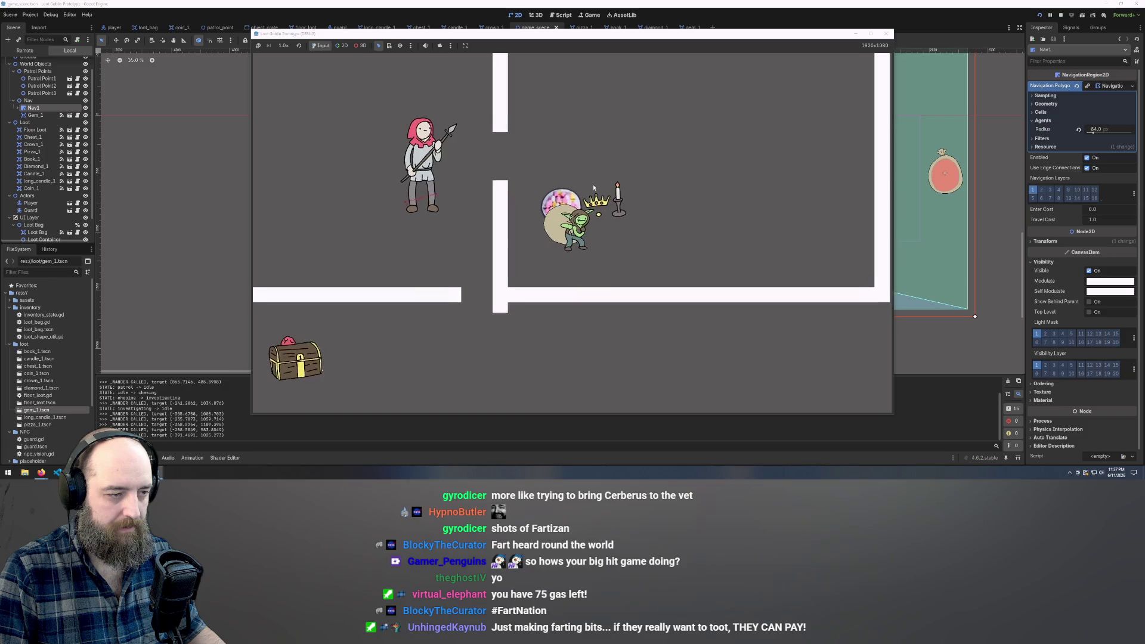
Open the loot bag, move the candle beside the goblin, and close the bag.
left_click(601, 218)
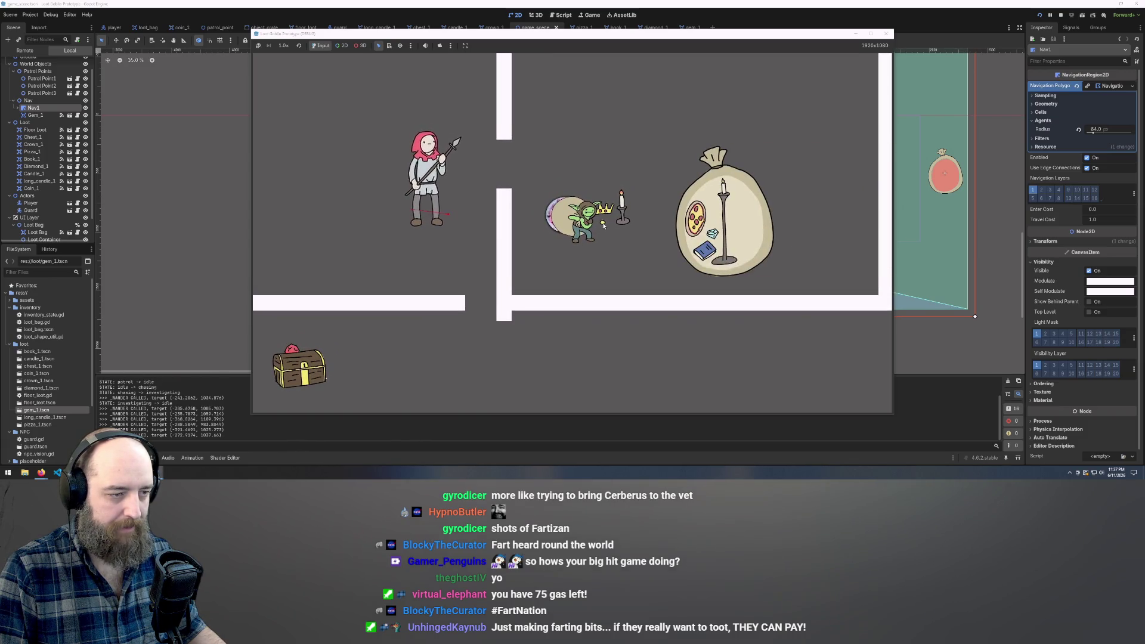
left_click_drag(622, 215, 649, 222)
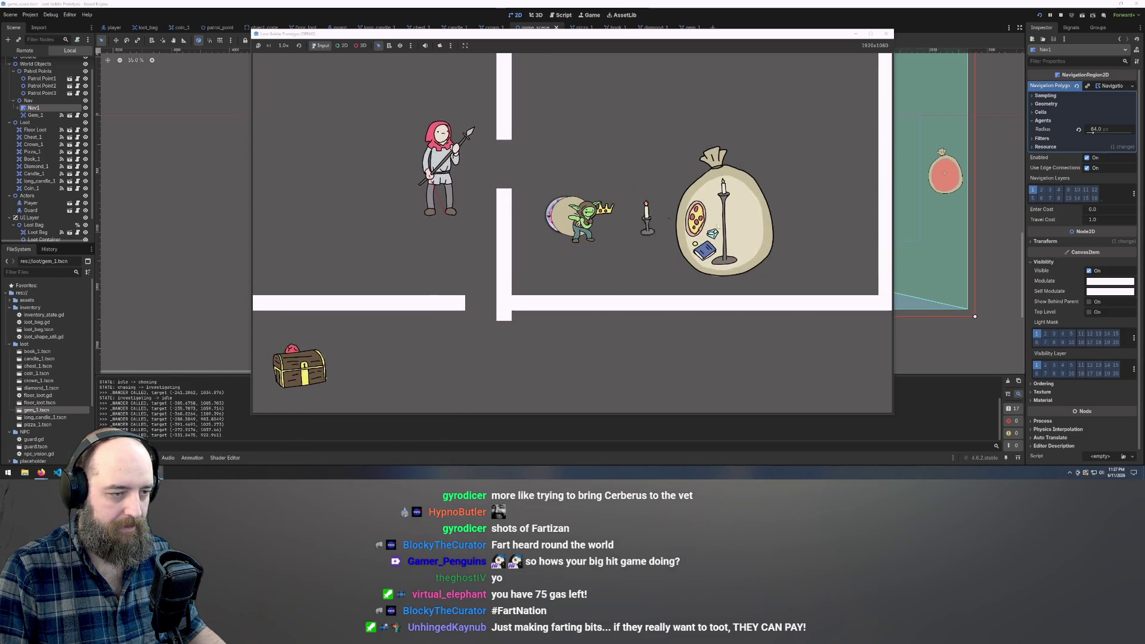
left_click(567, 151)
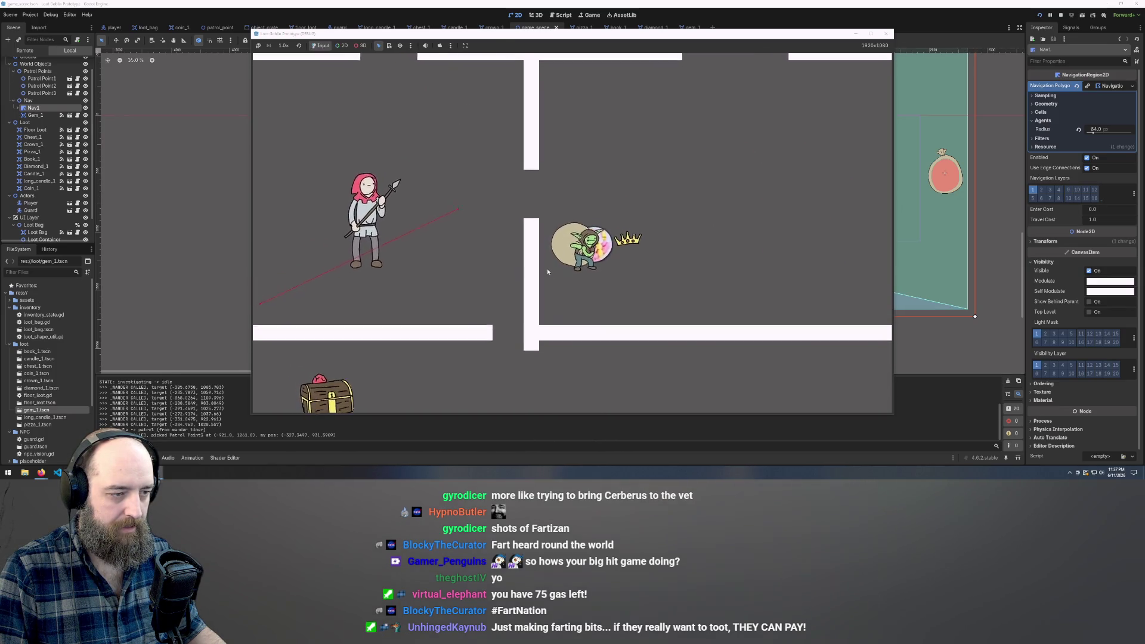
Walk the goblin up along the wall, then right and down toward the gem and crown.
key("w")
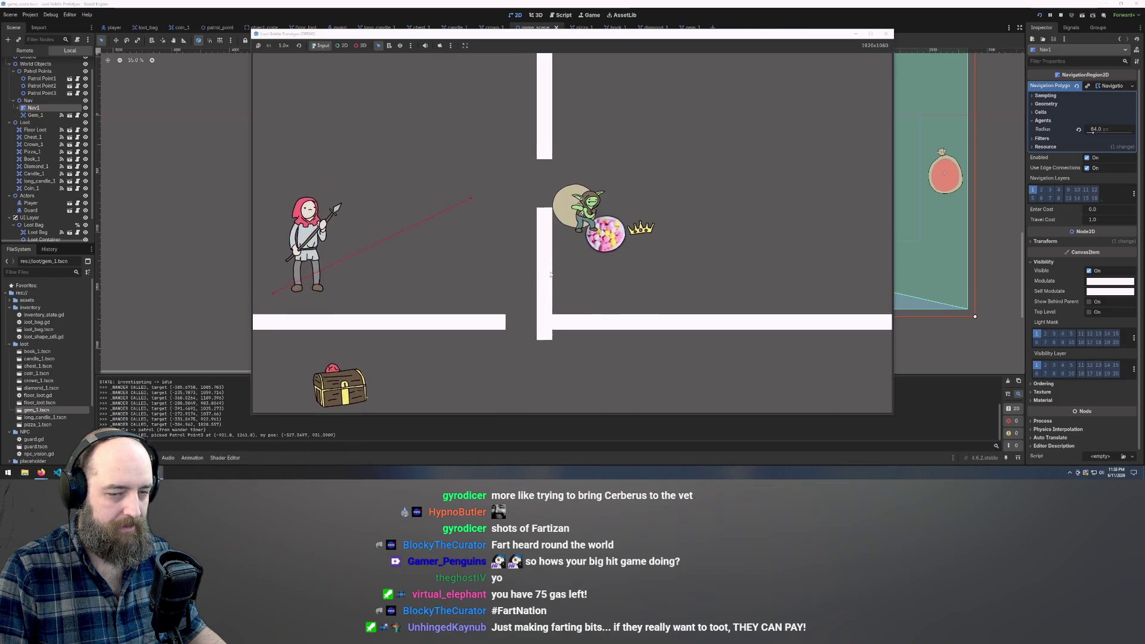
key("w")
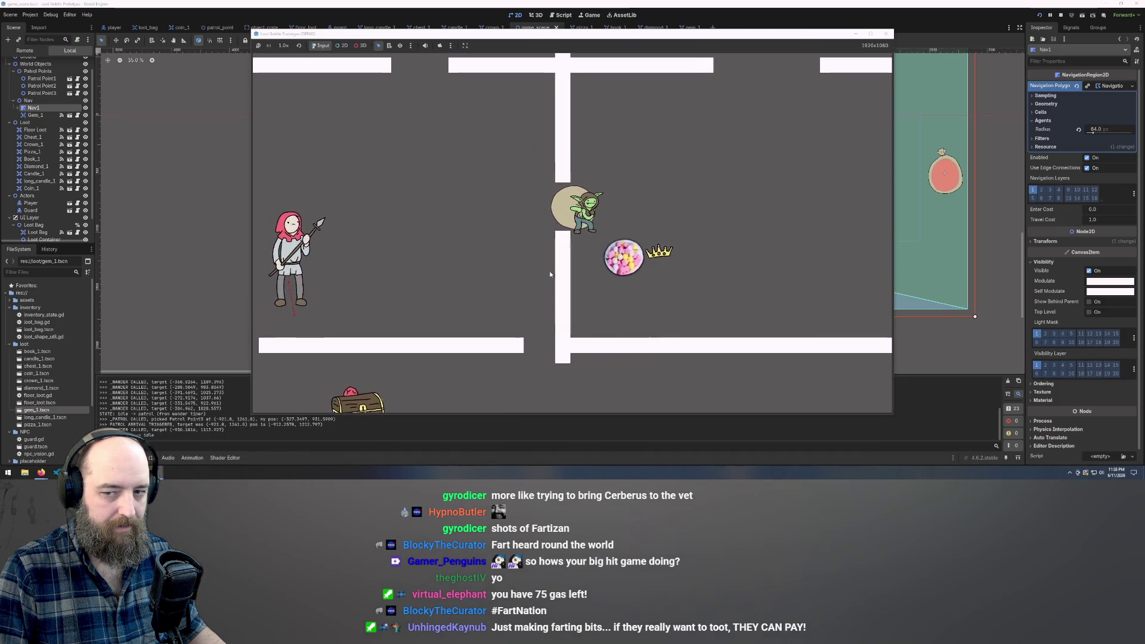
key("a")
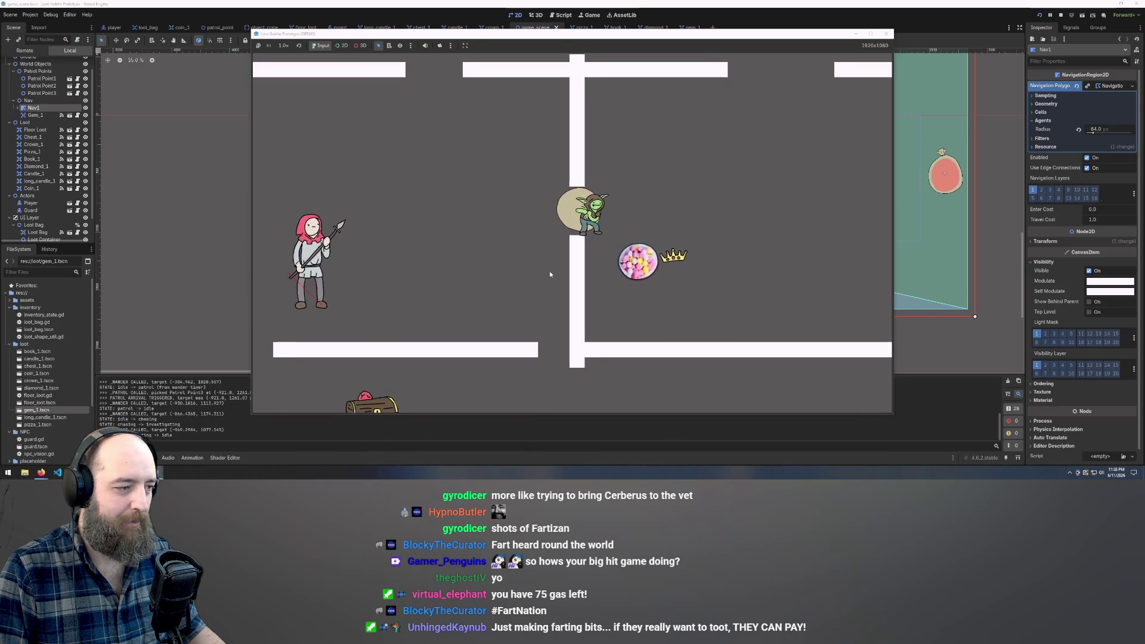
key("d")
key("s")
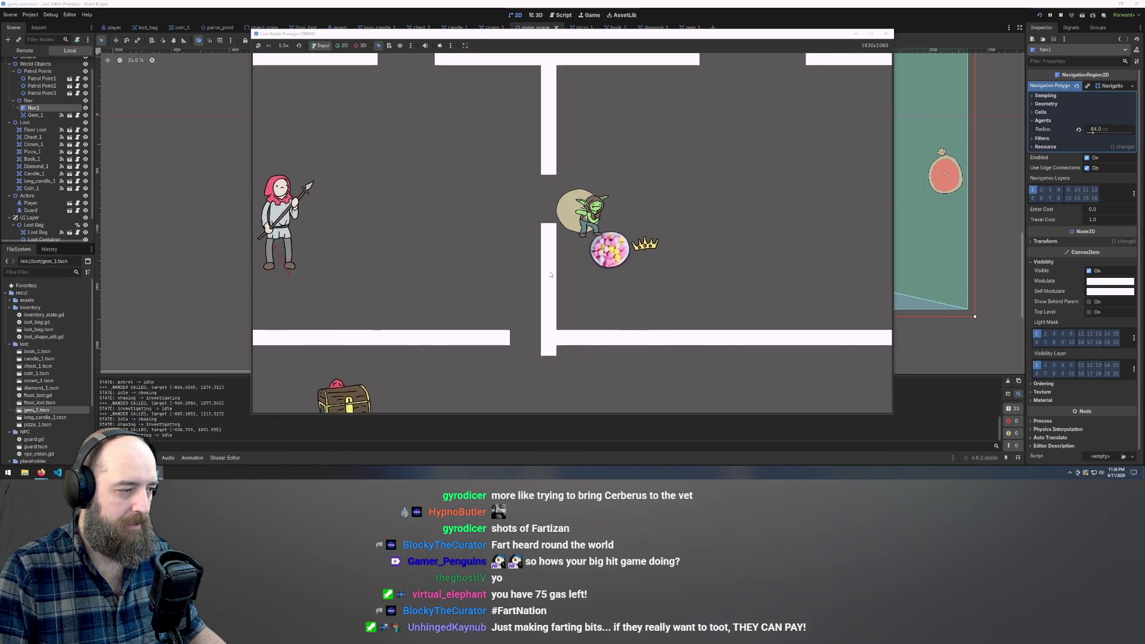
key("s")
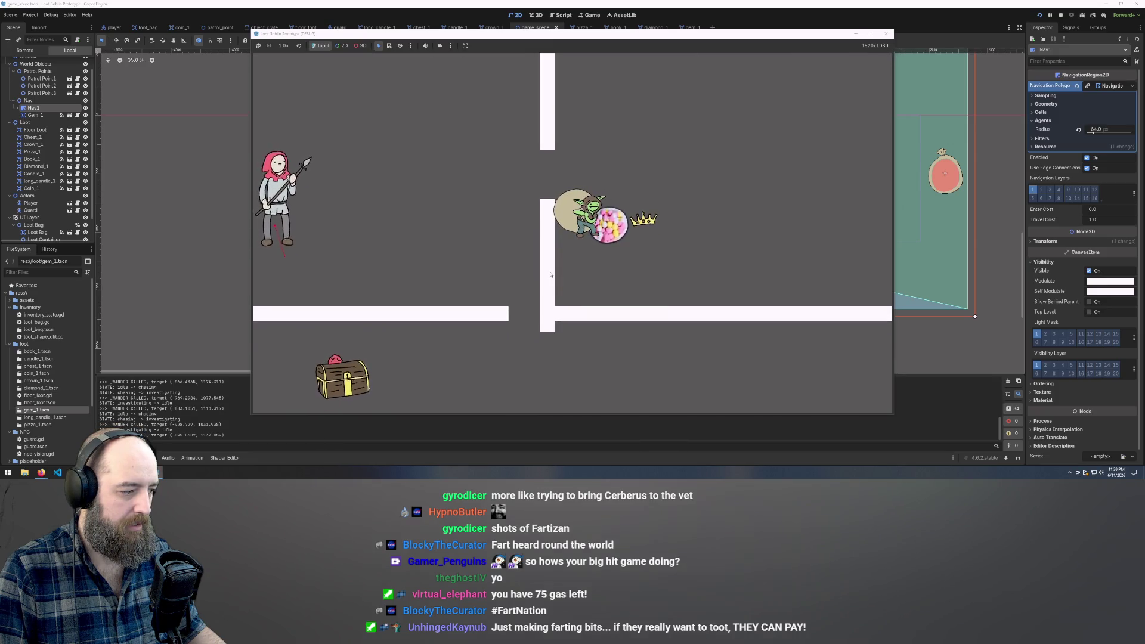
key("s")
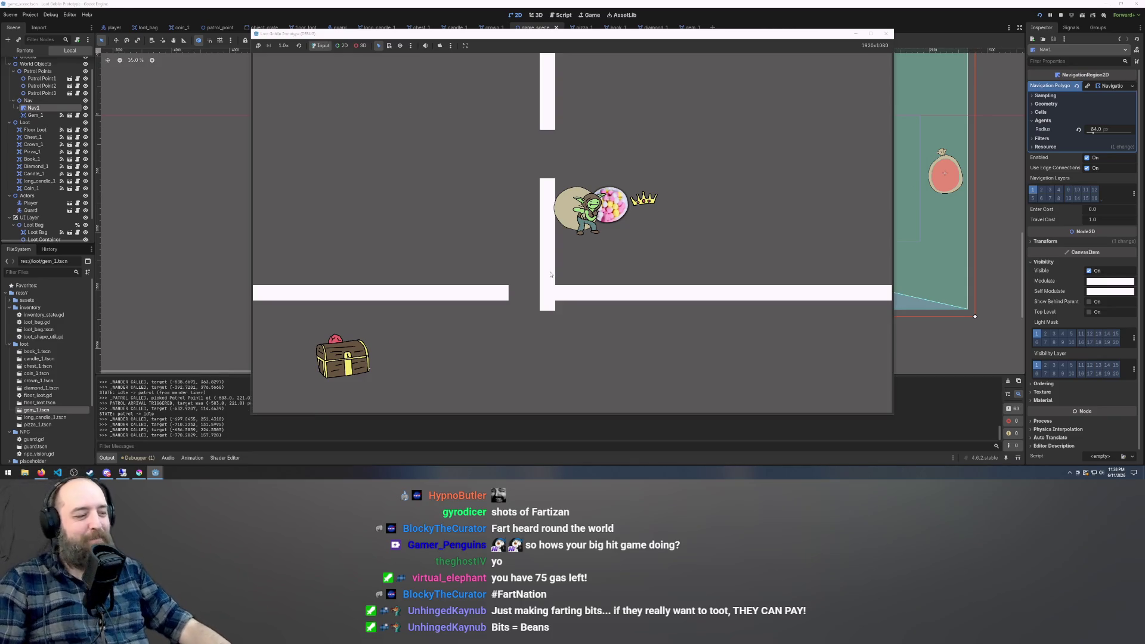
Flee the guard up and left, then slip through the wall gap to the dropped pizza and candle.
key("w")
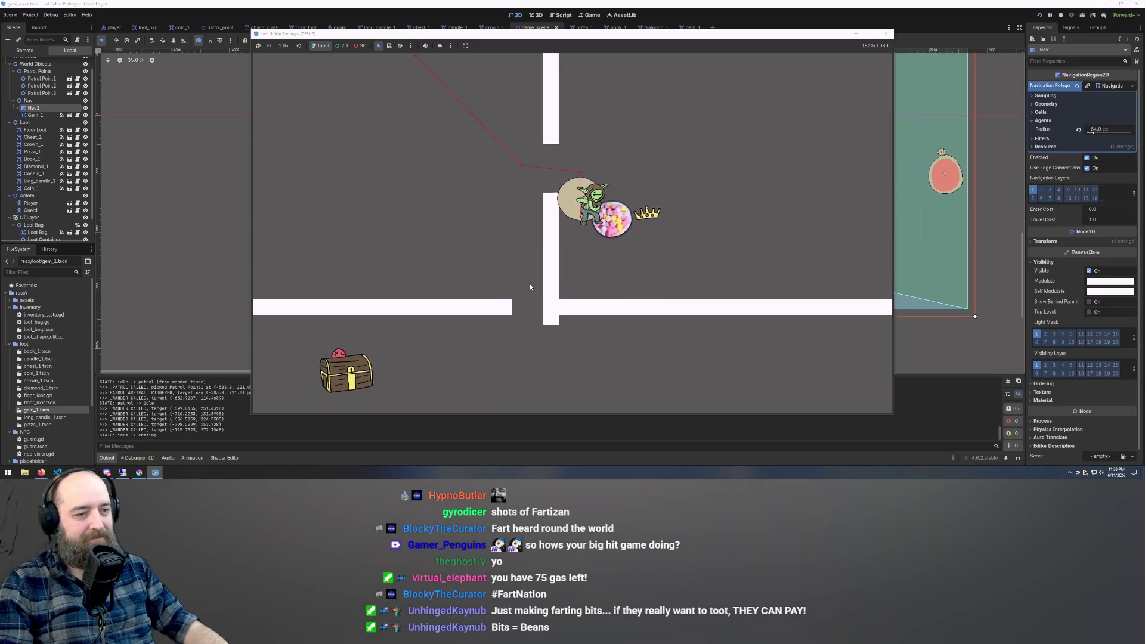
key("w")
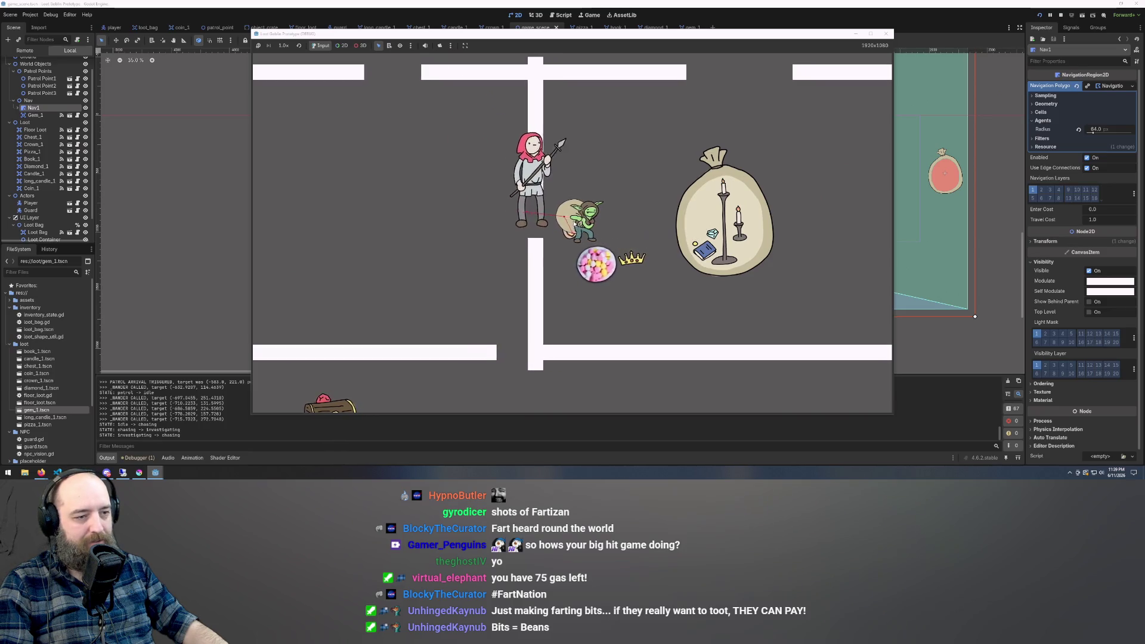
key("w")
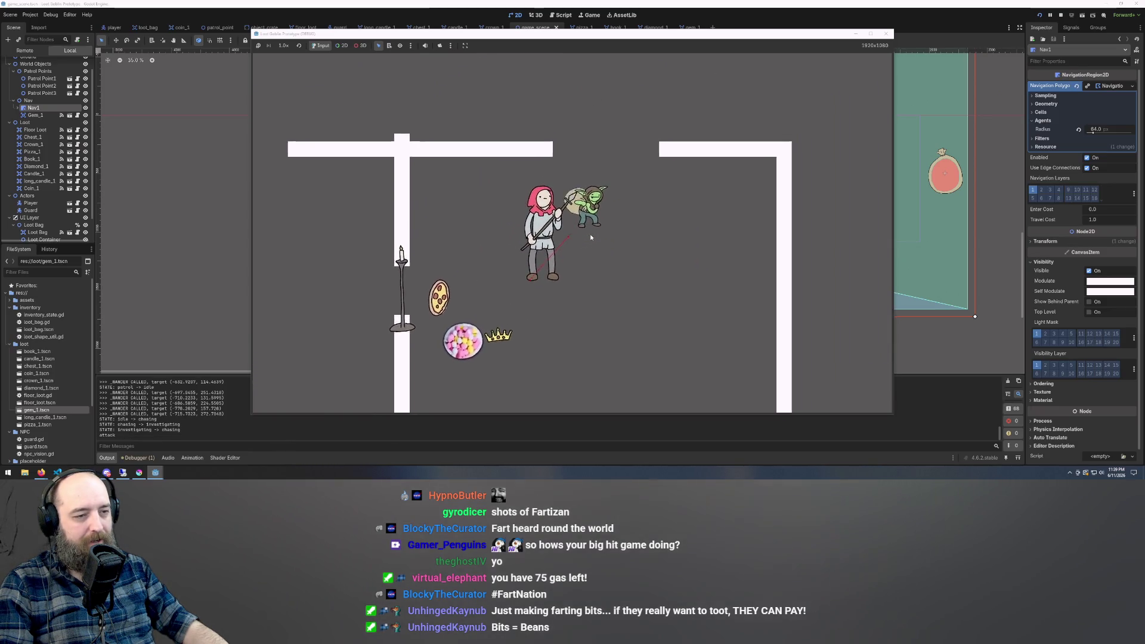
key("a")
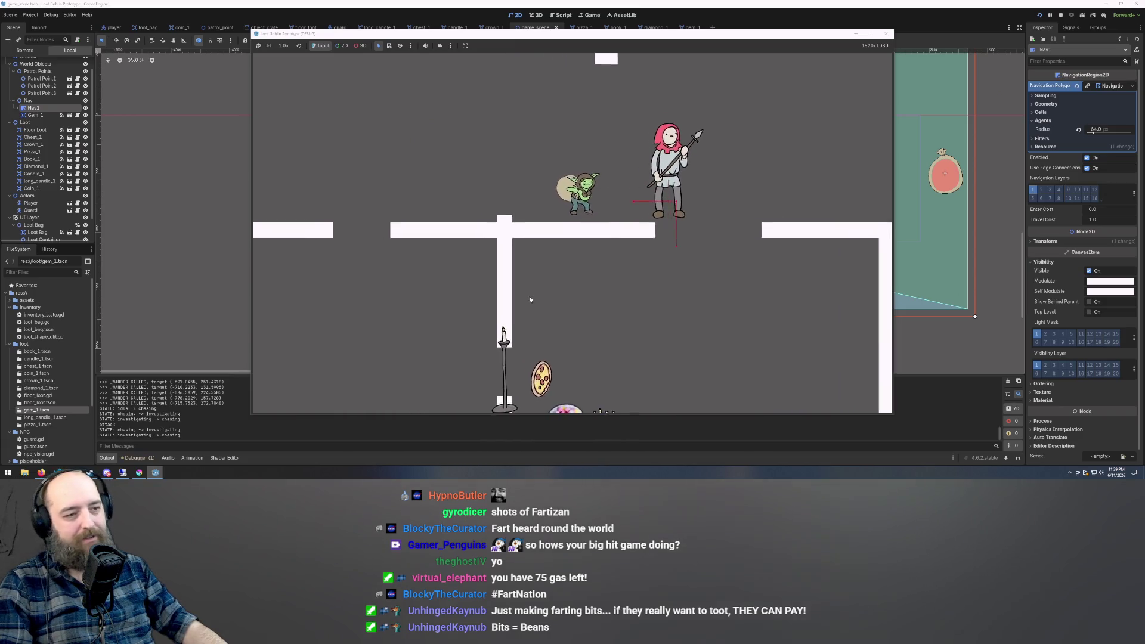
key("a")
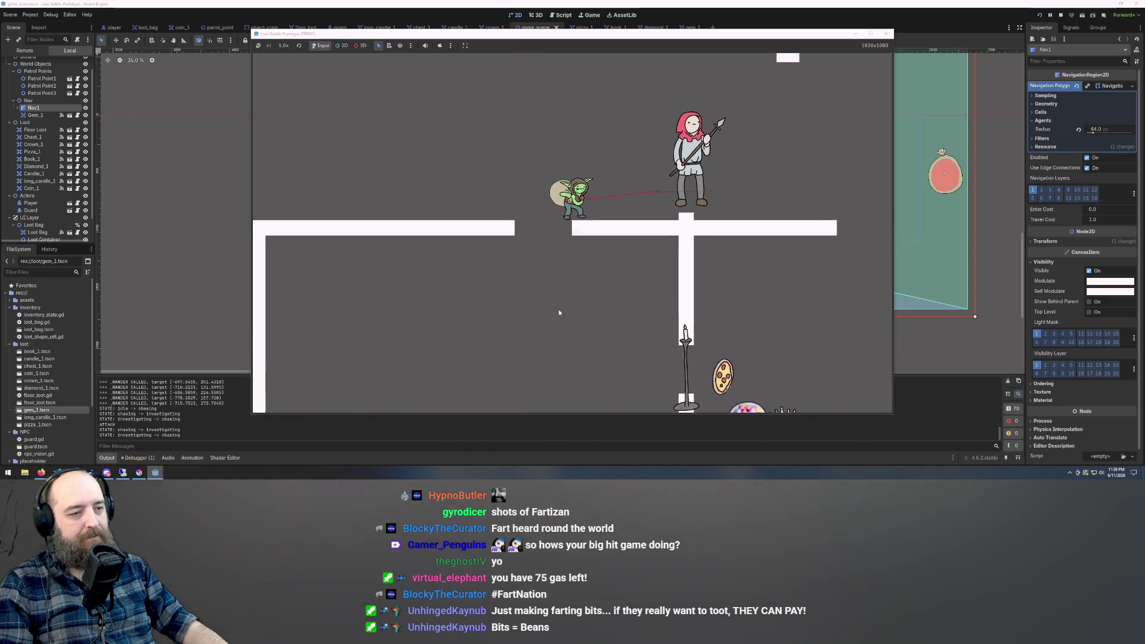
key("s")
key("d")
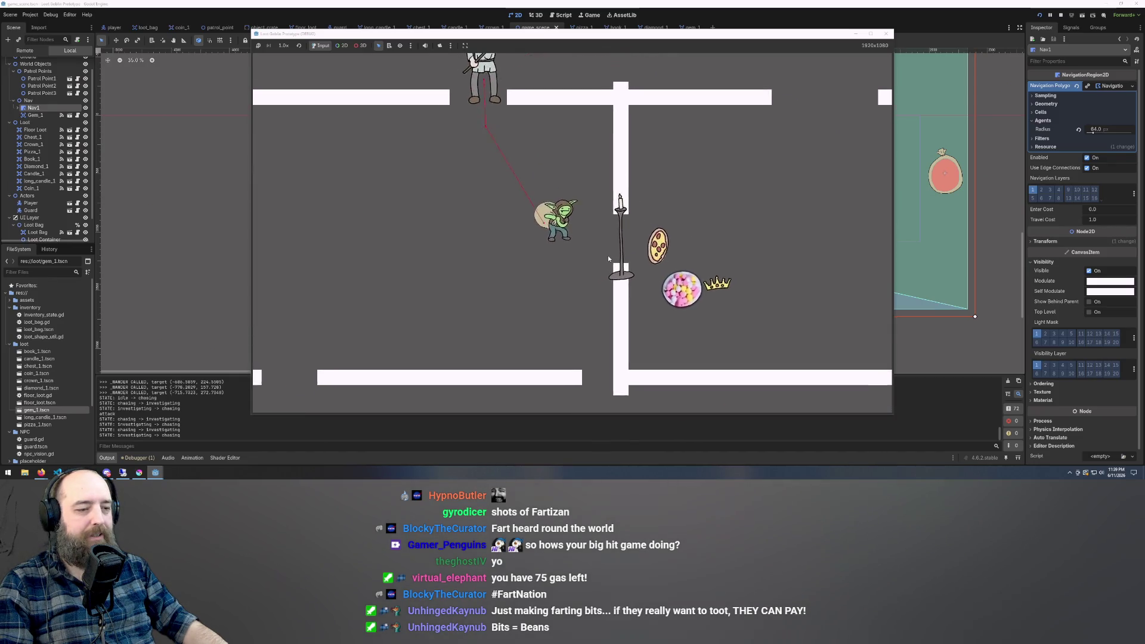
key("s")
key("d")
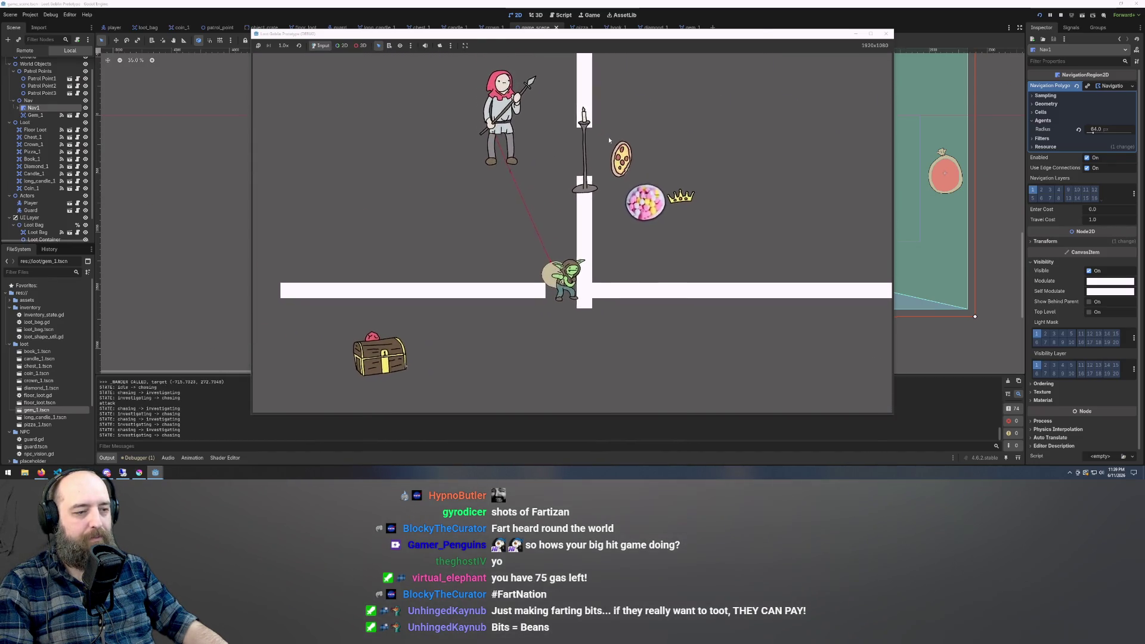
key("w")
key("d")
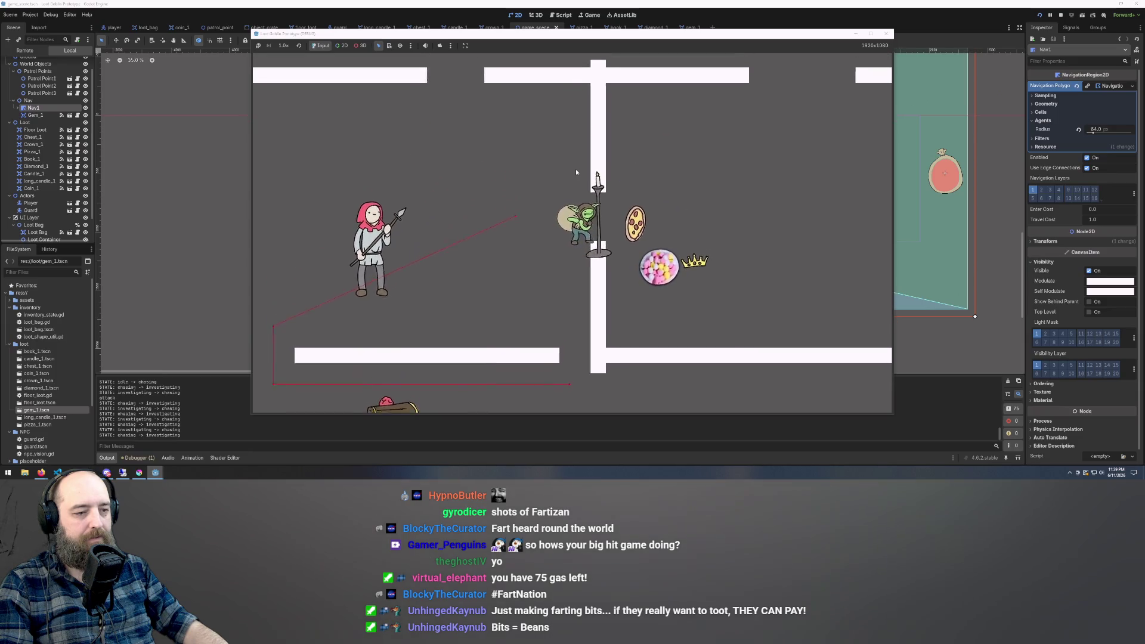
key("s")
key("w")
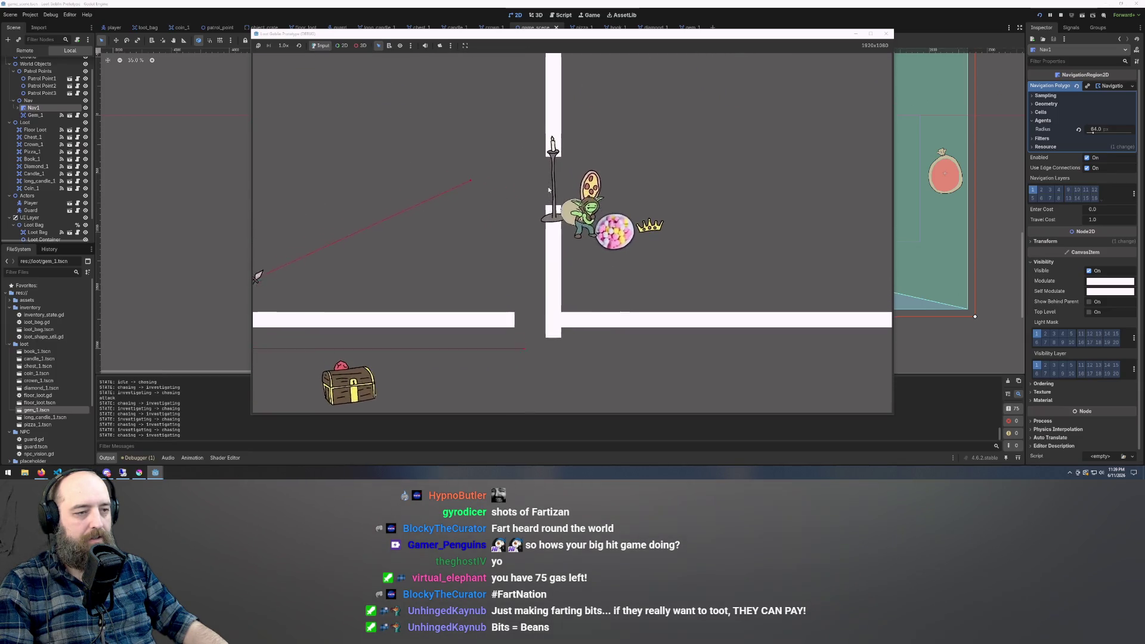
Put the long candle and the pizza into the loot bag.
key("Tab")
left_click_drag(555, 206, 727, 222)
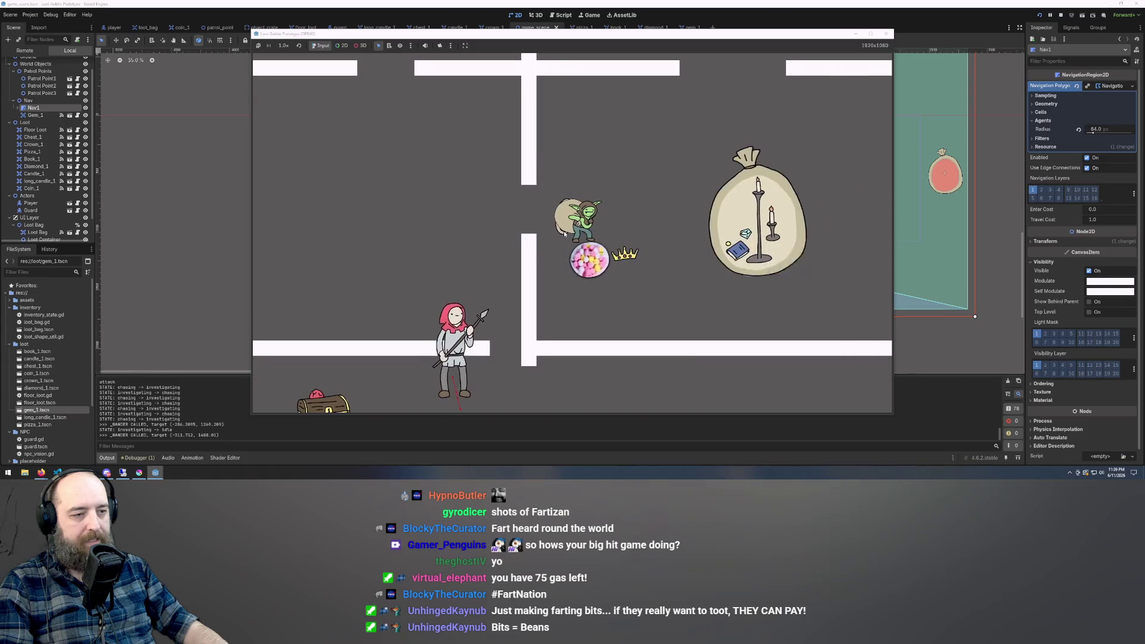
left_click_drag(564, 231, 699, 227)
key("Tab")
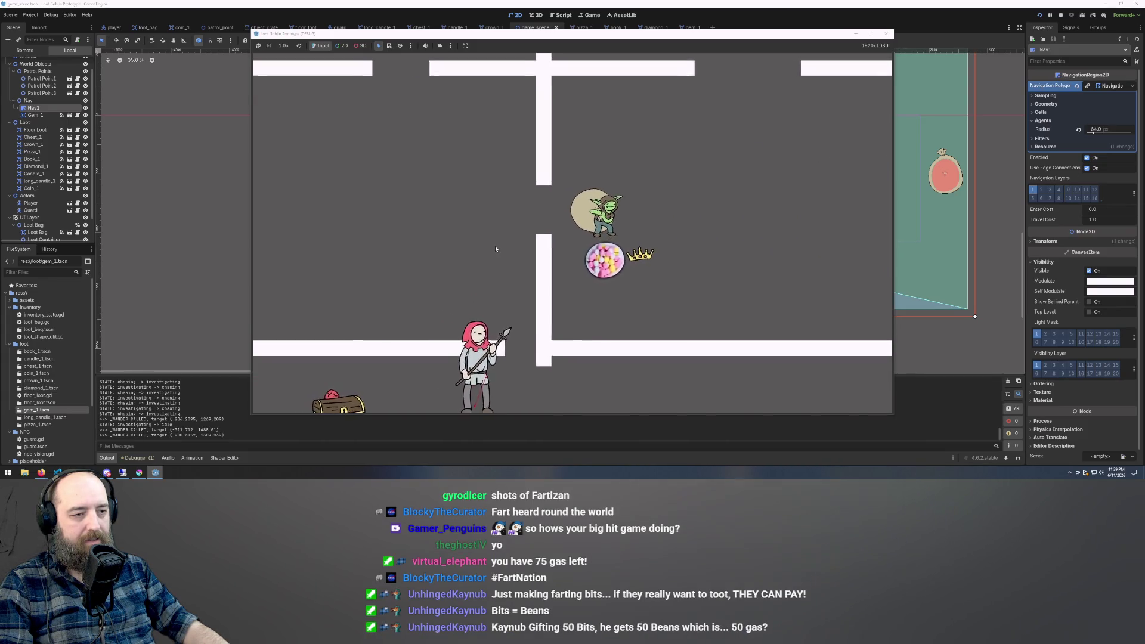
Walk the goblin up-right to the top wall and along it, then return to the 2D editor.
key("w")
key("d")
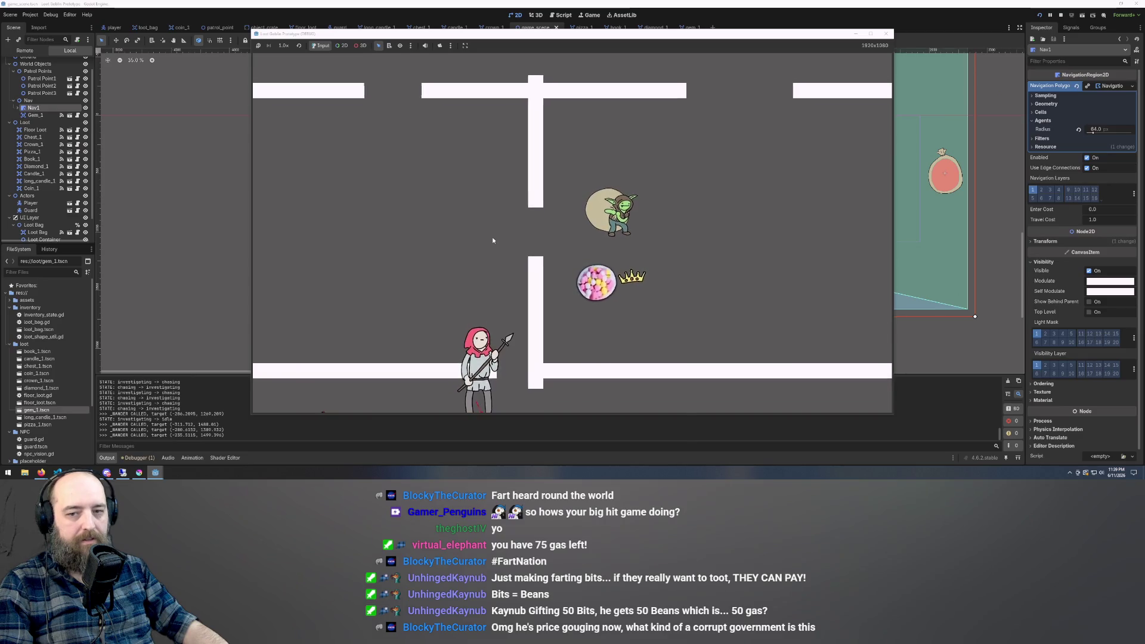
key("w")
key("d")
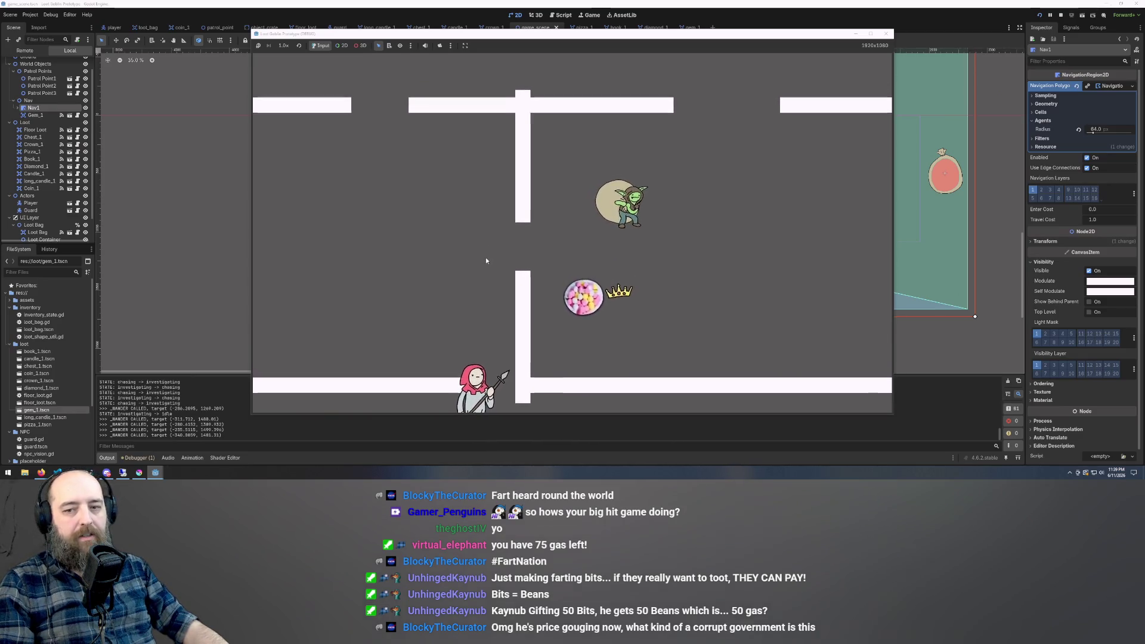
key("w")
key("d")
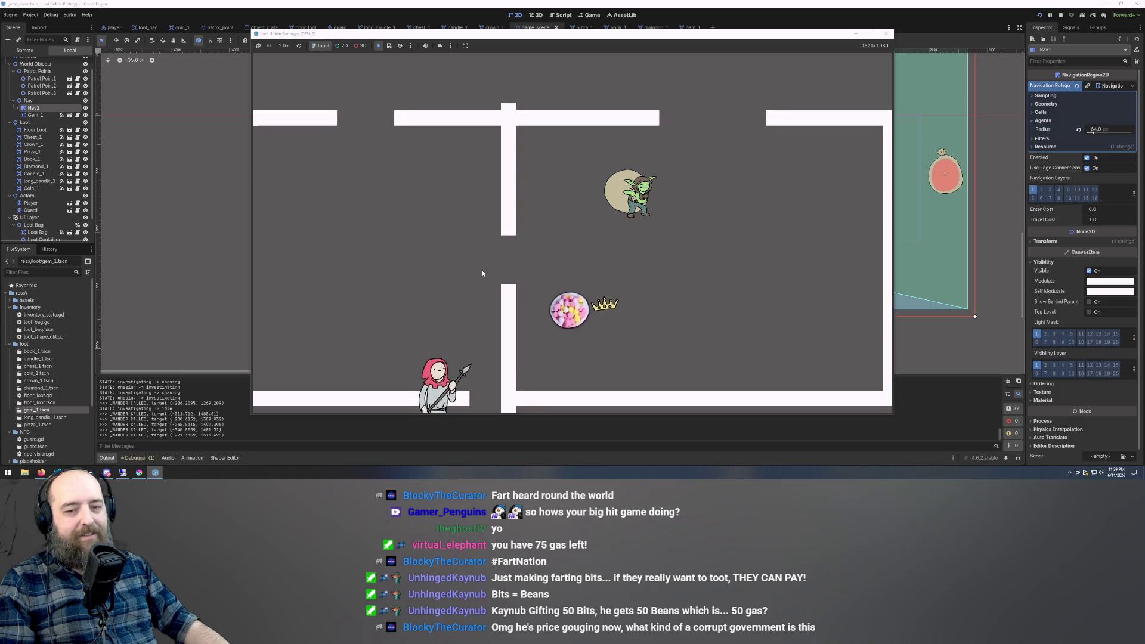
key("w")
key("d")
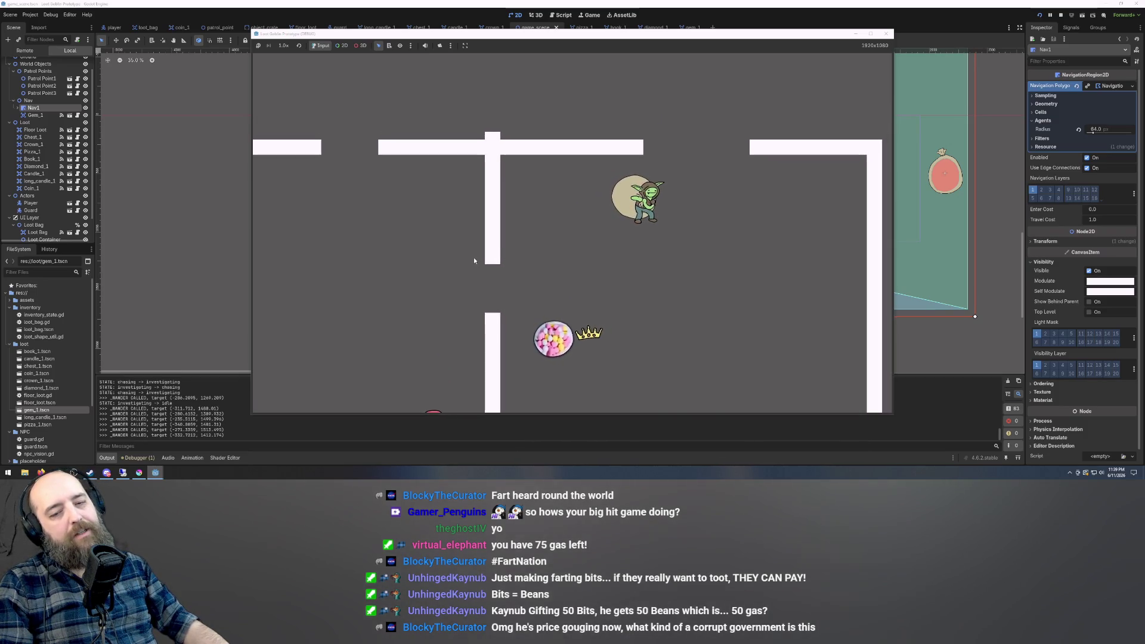
key("w")
key("d")
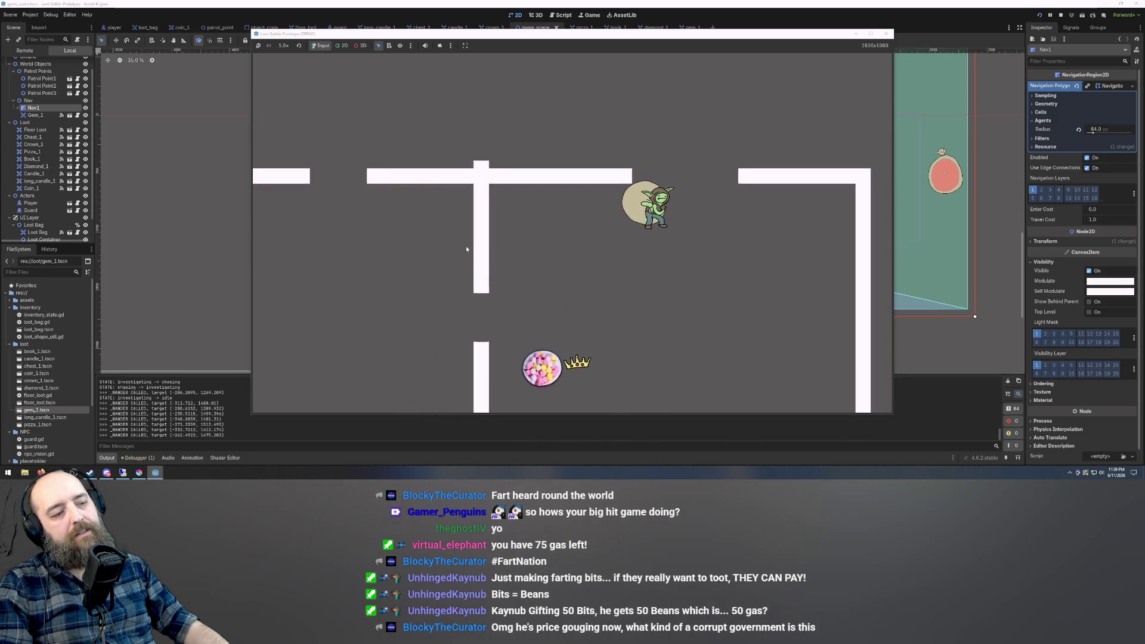
key("w")
key("d")
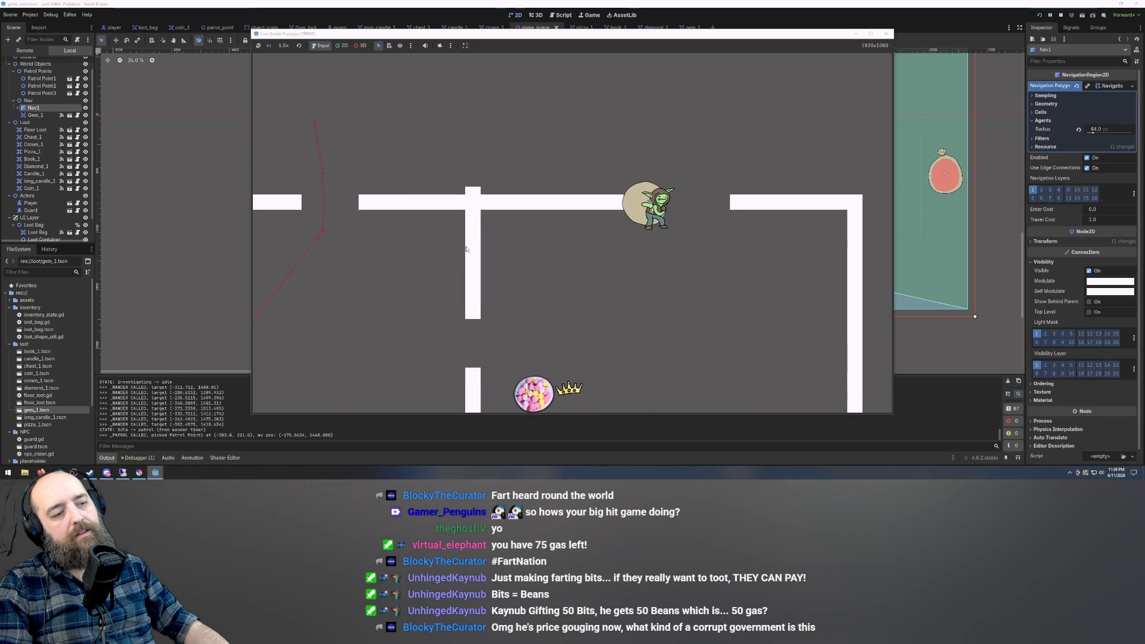
key("s")
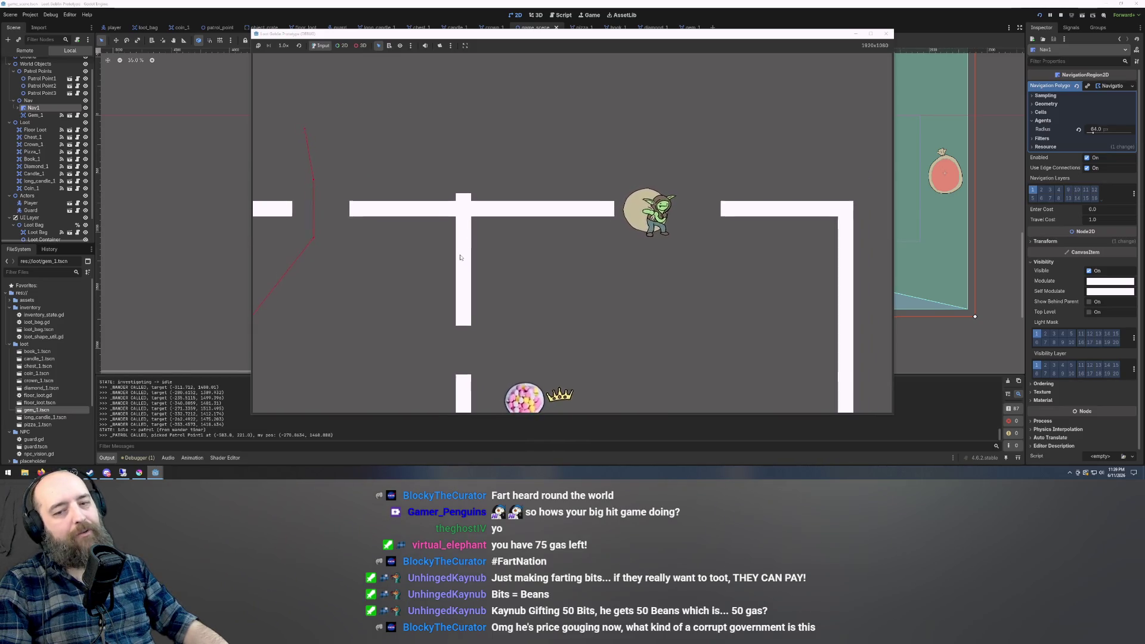
key("s")
key("a")
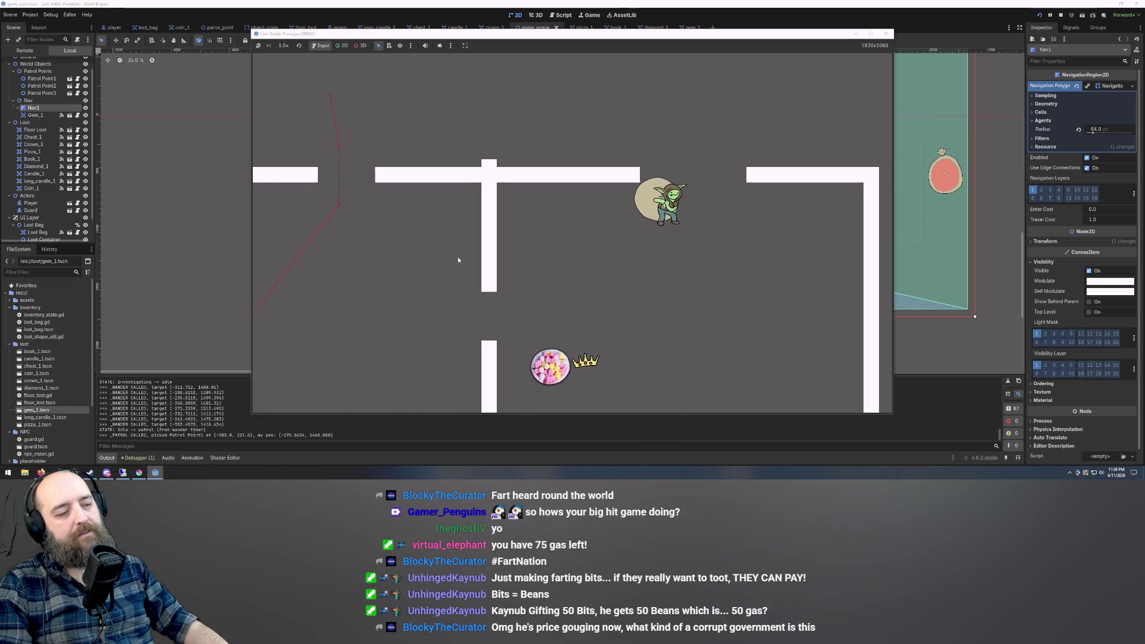
key("w")
key("a")
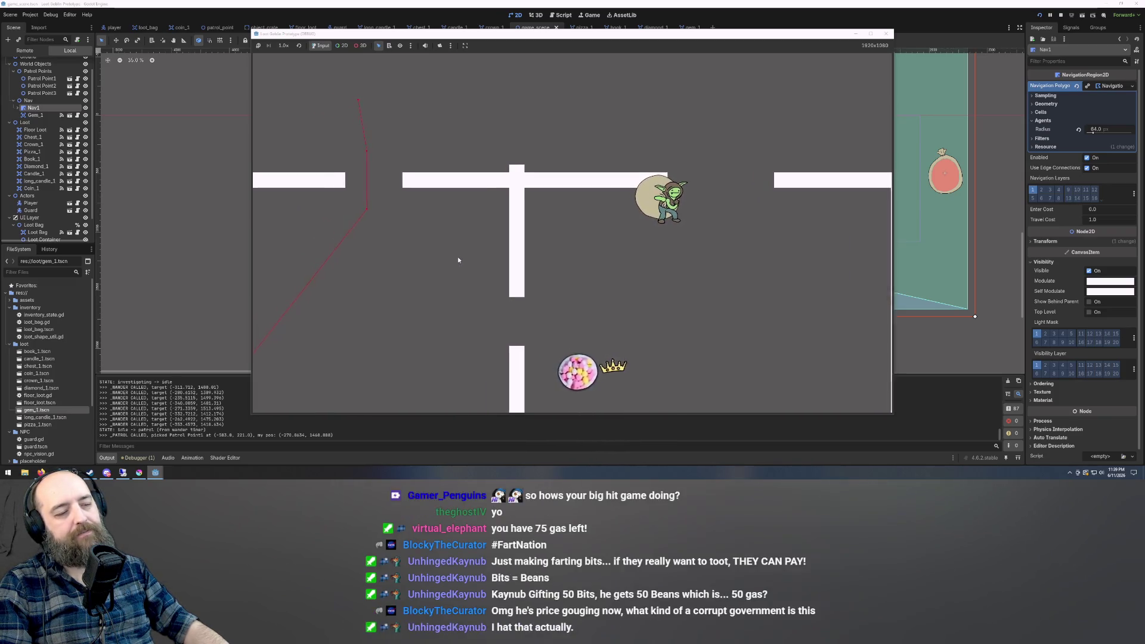
key("a")
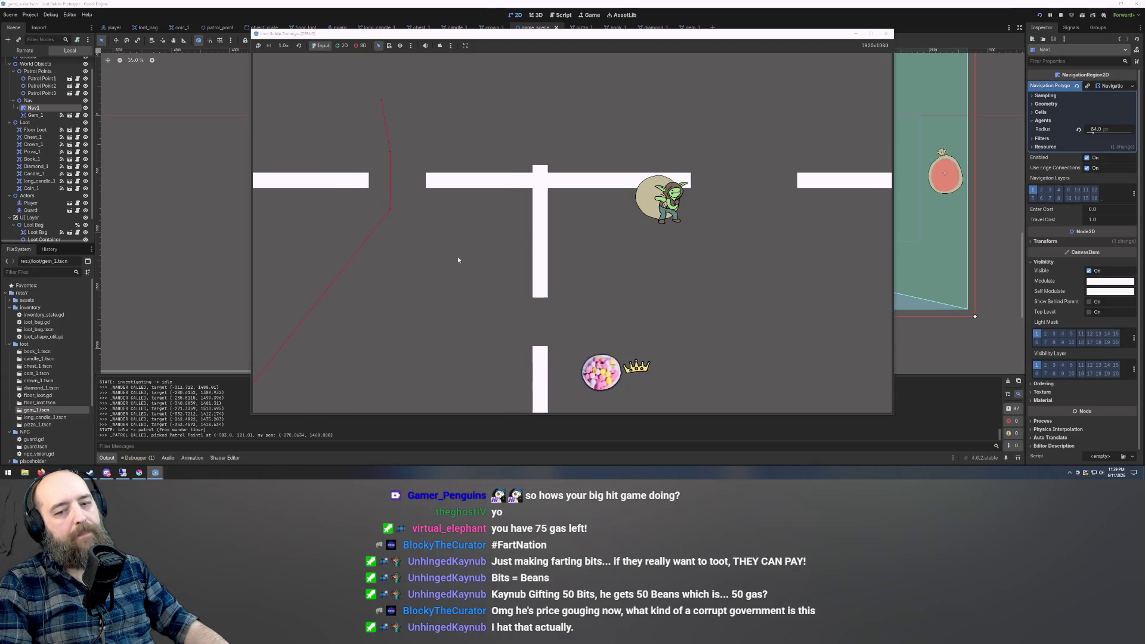
key("w")
key("d")
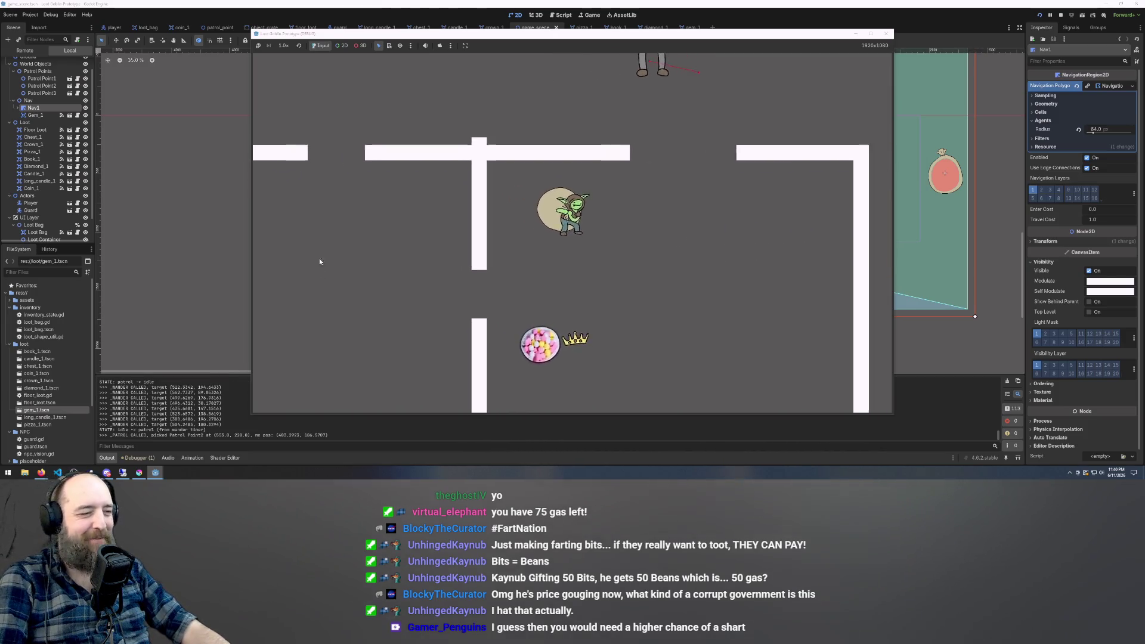
left_click(188, 237)
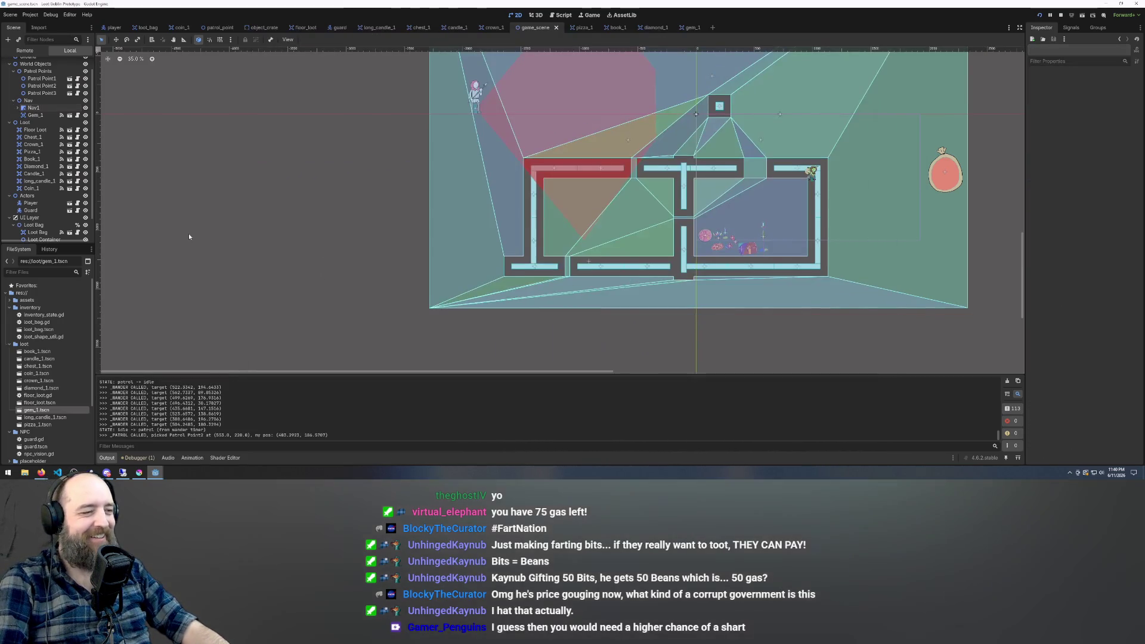
In the Inspector, enter Loot Weight 10 and Loot Value 200 for the pizza loot.
scroll(754, 276, "up", 5)
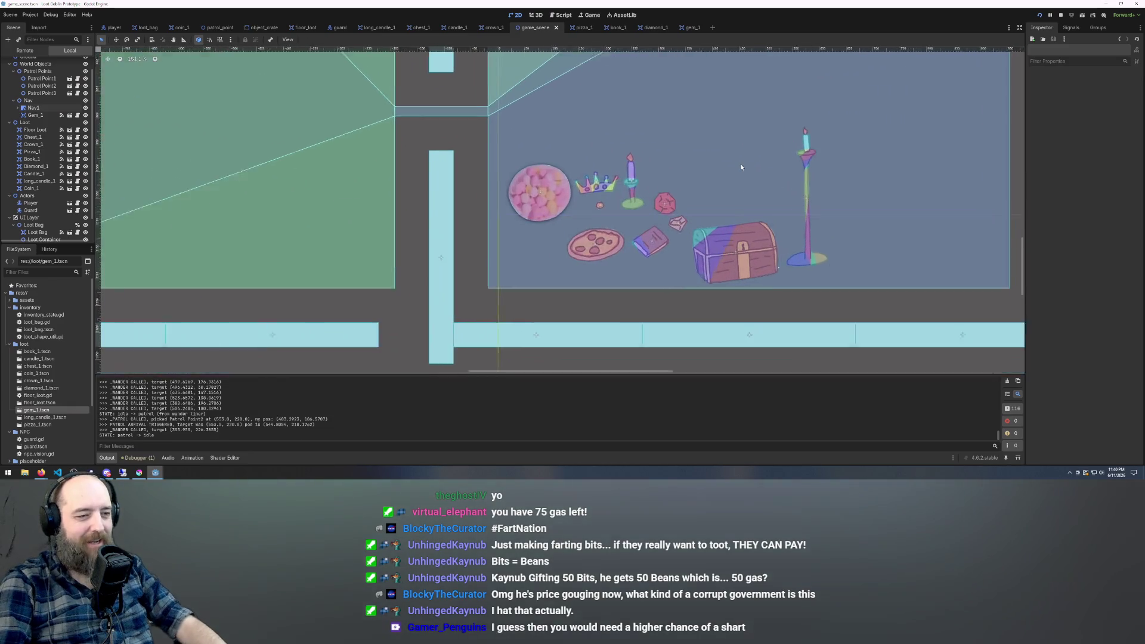
left_click(553, 220)
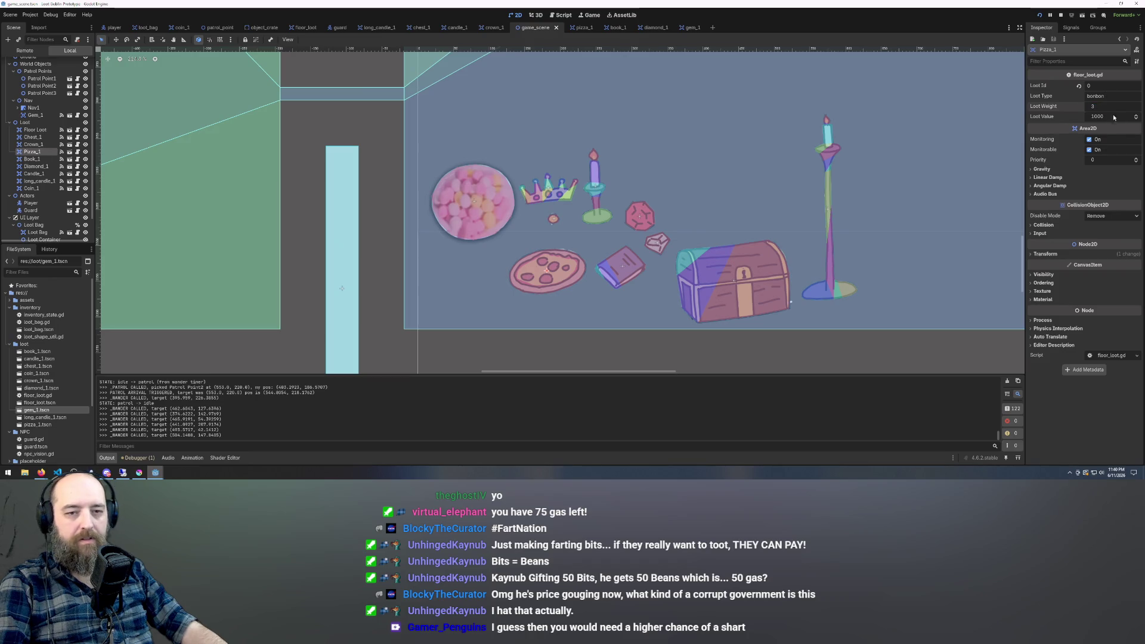
type("10")
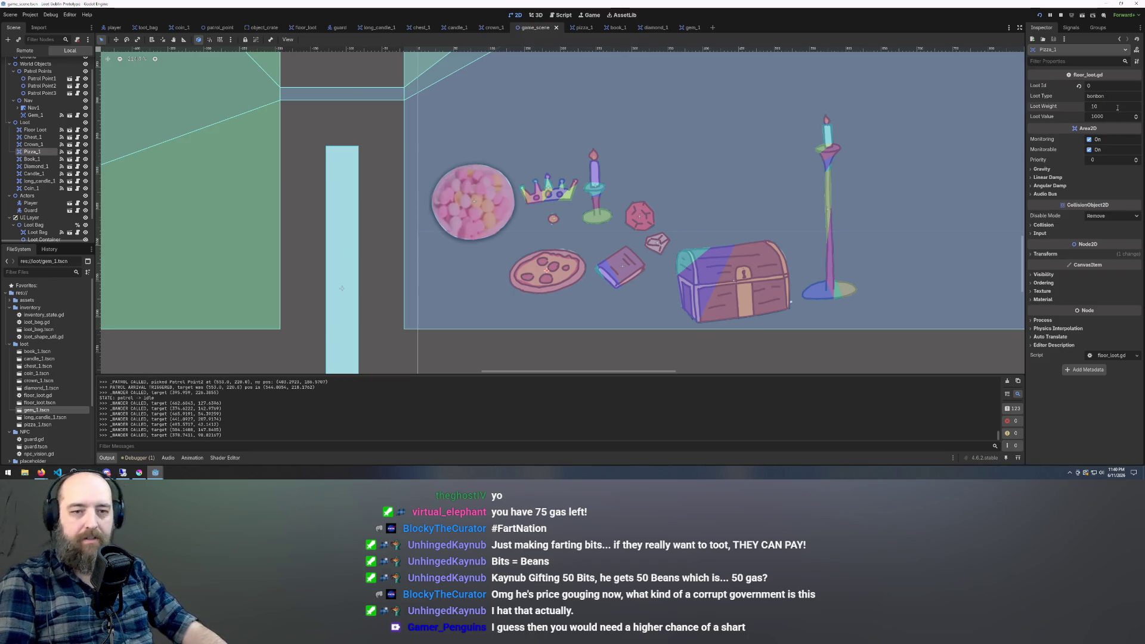
left_click(1107, 117)
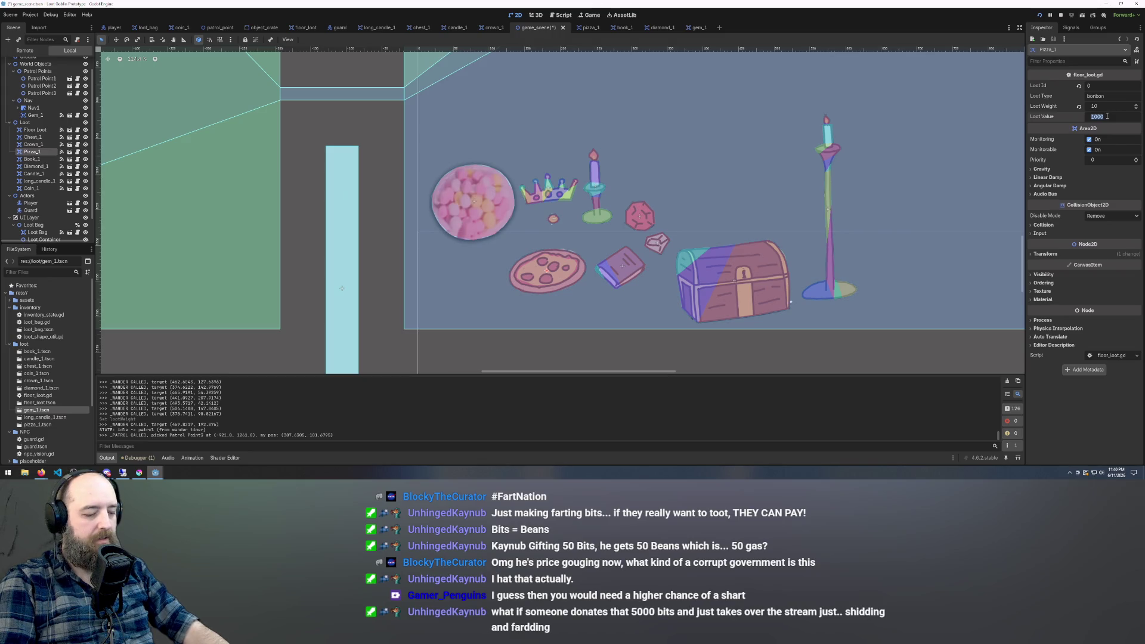
type("20")
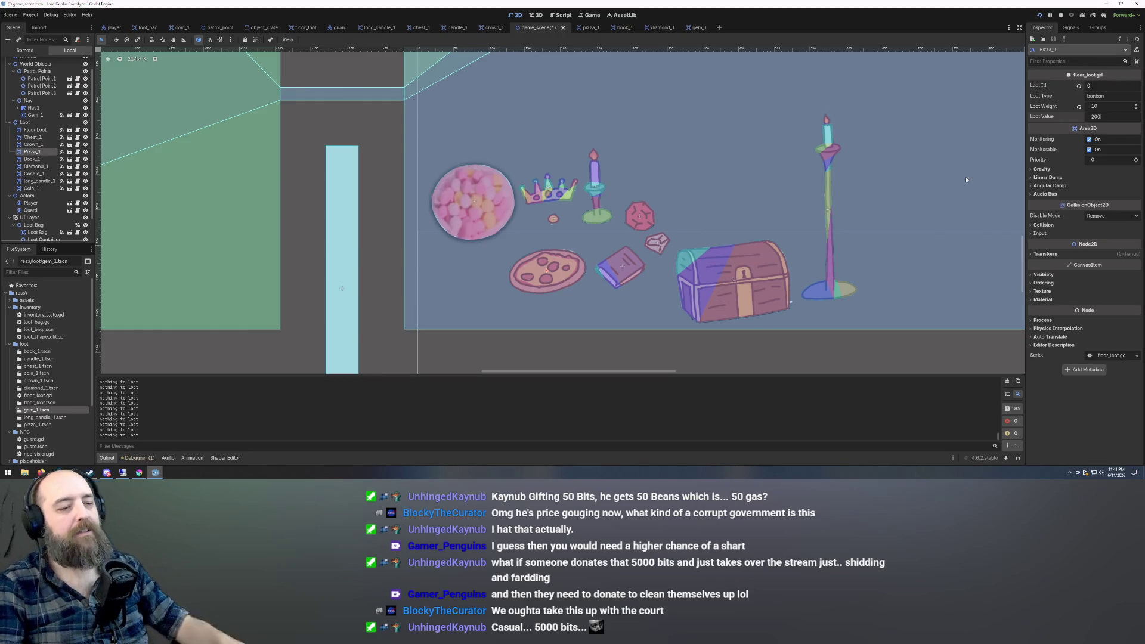
Move the goblin player to a new spot in the level.
left_click(406, 143)
scroll(582, 205, "down", 6)
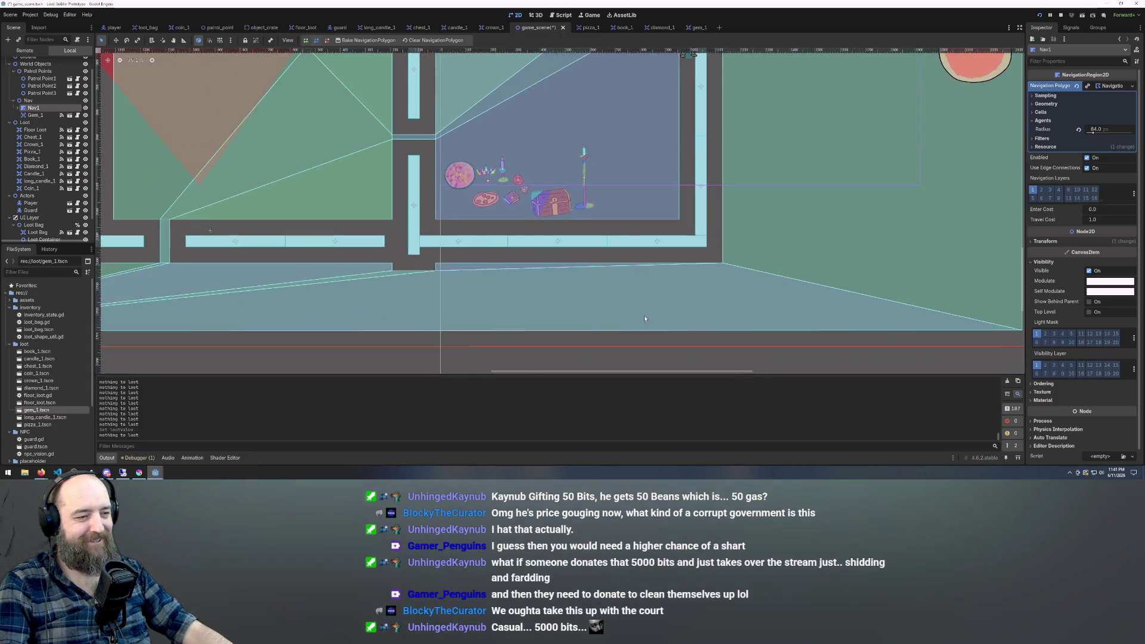
scroll(555, 170, "up", 4)
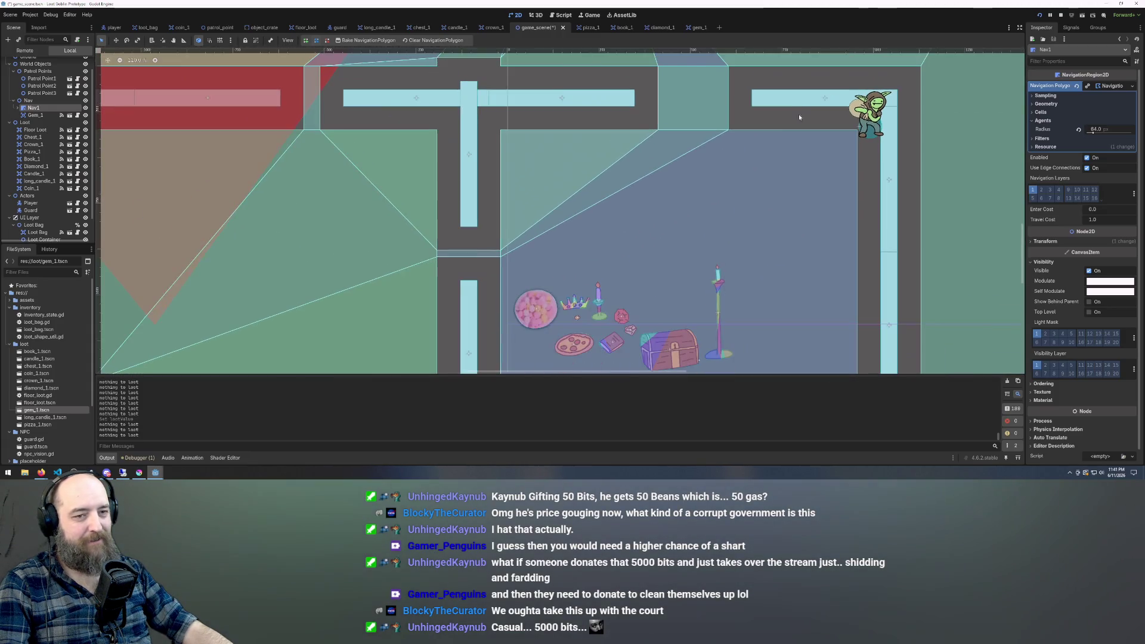
left_click(807, 111)
mouse_move(878, 125)
left_mouse_down()
mouse_move(788, 169)
mouse_move(723, 168)
mouse_move(698, 146)
mouse_move(743, 262)
left_mouse_up()
Undo the accidental move of the Nav1 navigation region.
scroll(749, 274, "down", 10)
scroll(756, 247, "up", 4)
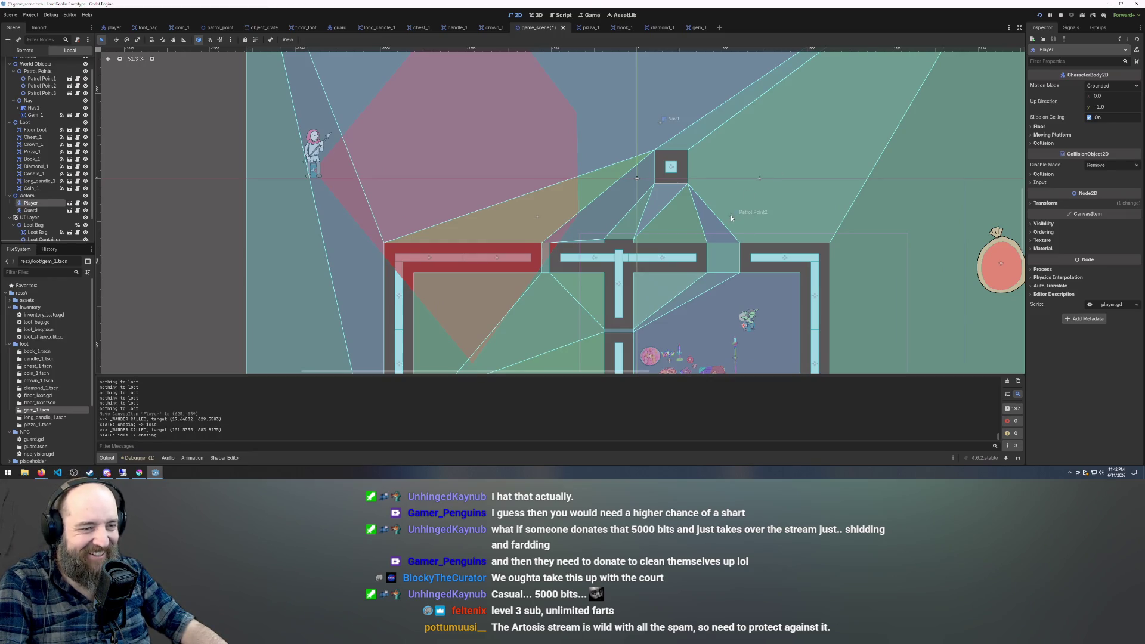
left_click(732, 216)
mouse_move(732, 219)
left_mouse_down()
mouse_move(769, 168)
mouse_move(841, 108)
mouse_move(829, 115)
mouse_move(831, 93)
left_mouse_up()
key("ctrl+z")
Undo the accidental Actors group shift and pick up Gem_1 to reparent it.
left_click(760, 180)
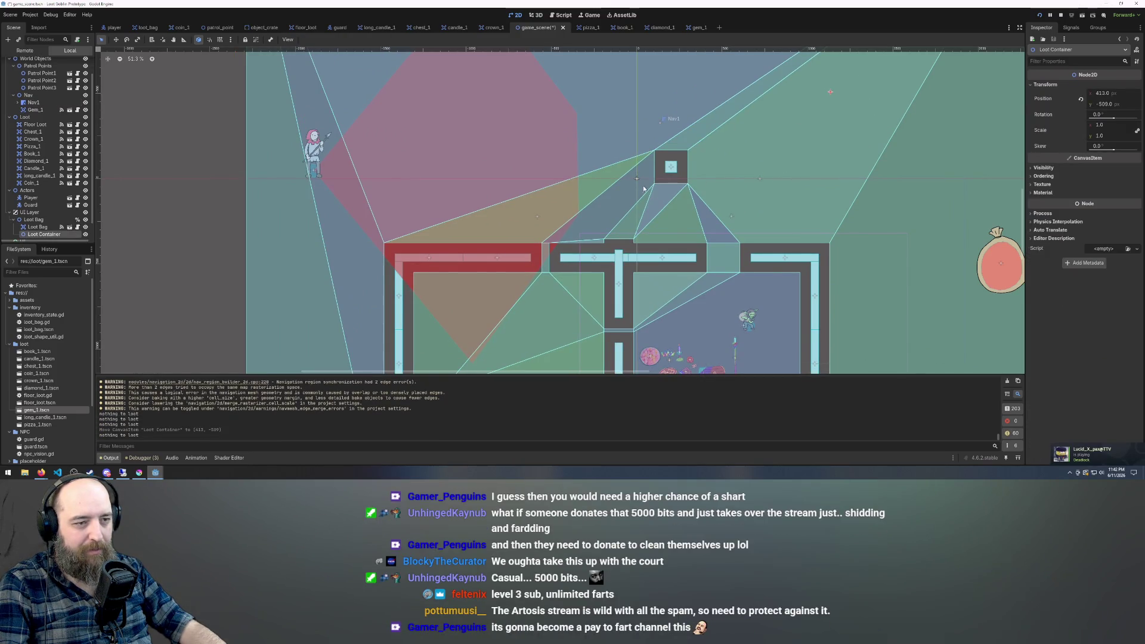
left_click(637, 179)
left_click_drag(637, 179, 637, 180)
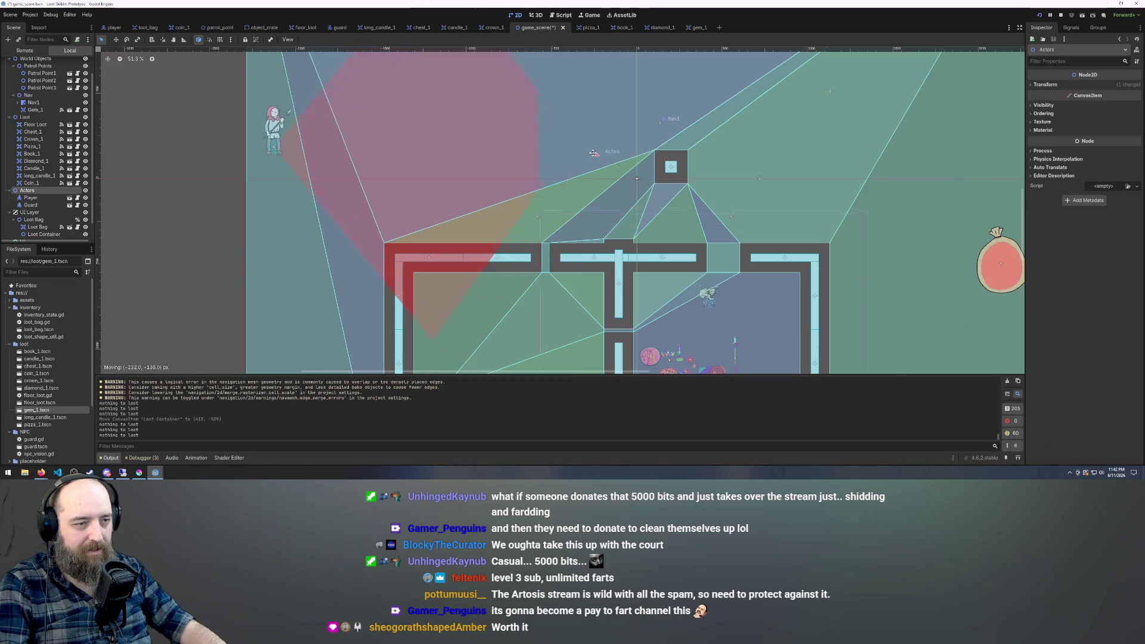
key("ctrl+z")
left_click(636, 180)
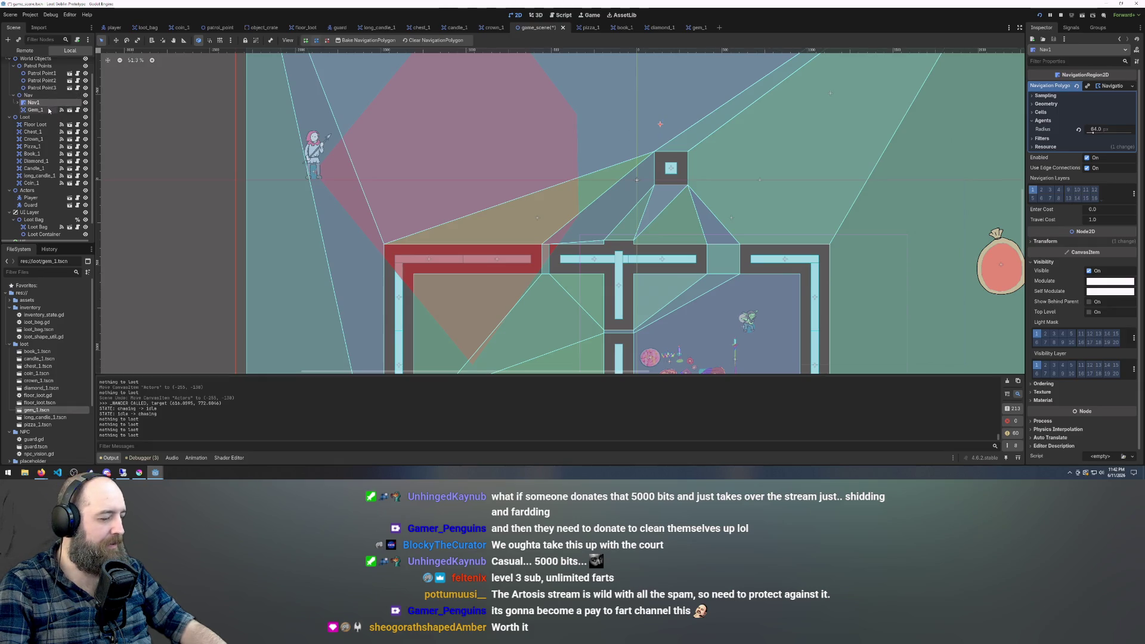
left_click_drag(41, 110, 42, 118)
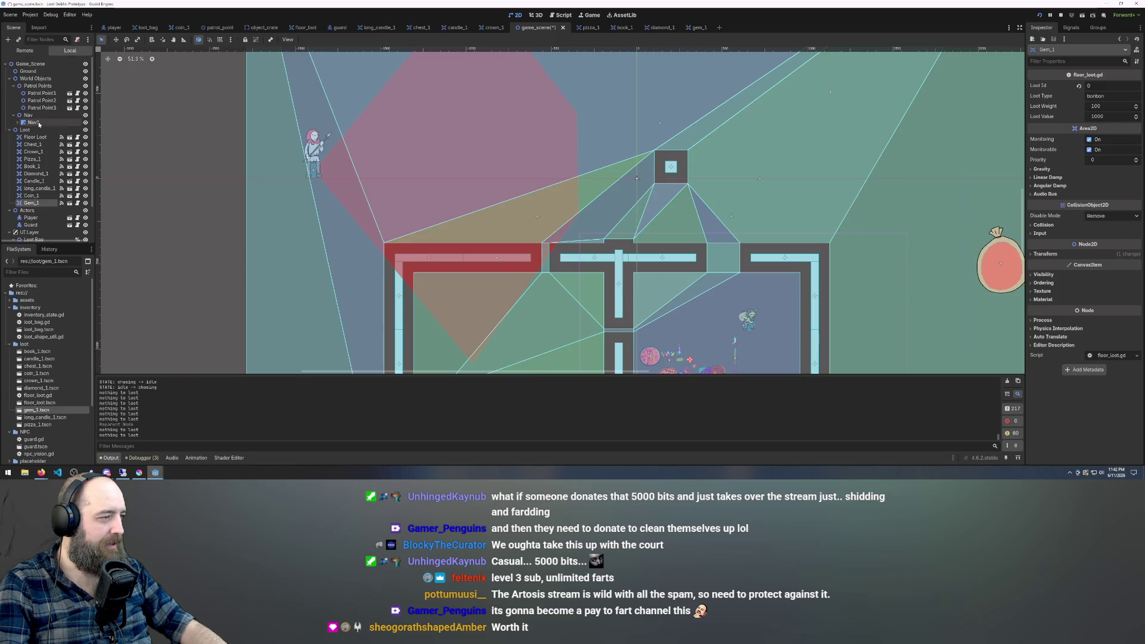
Drop Gem_1 under the Loot group and inspect Patrol Point1 and Patrol Point3.
left_click(39, 121)
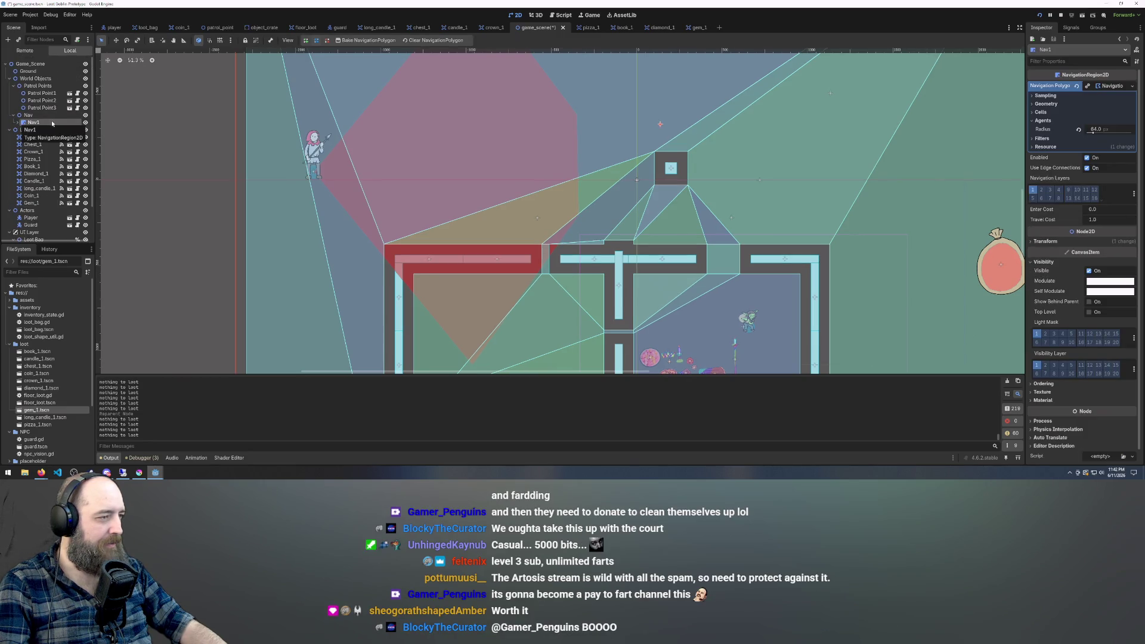
left_click(46, 93)
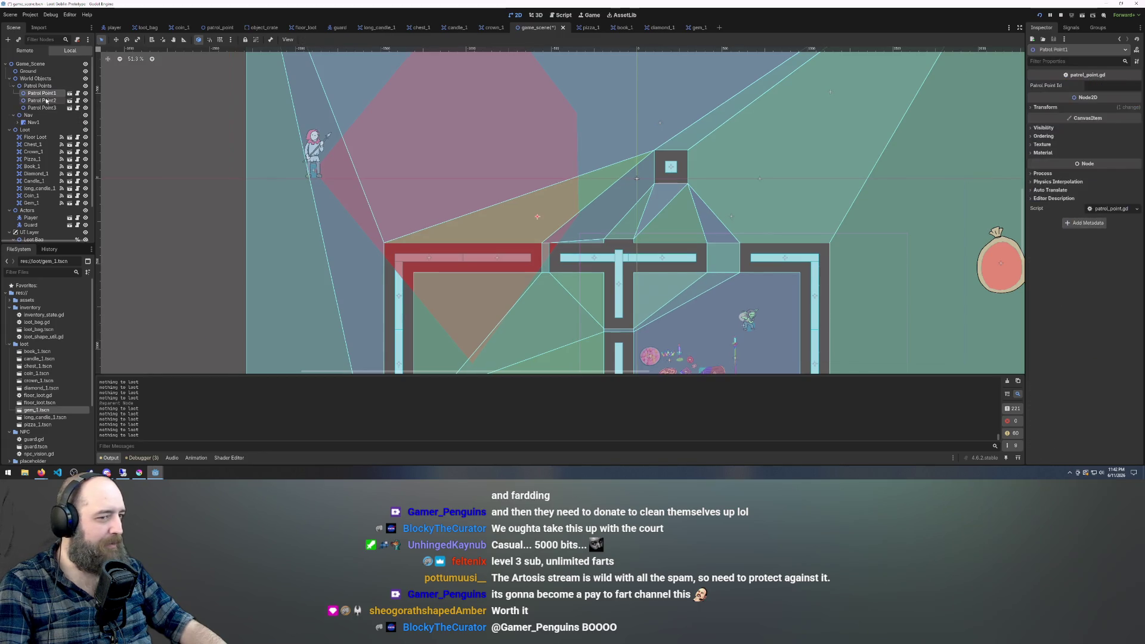
left_click(44, 108)
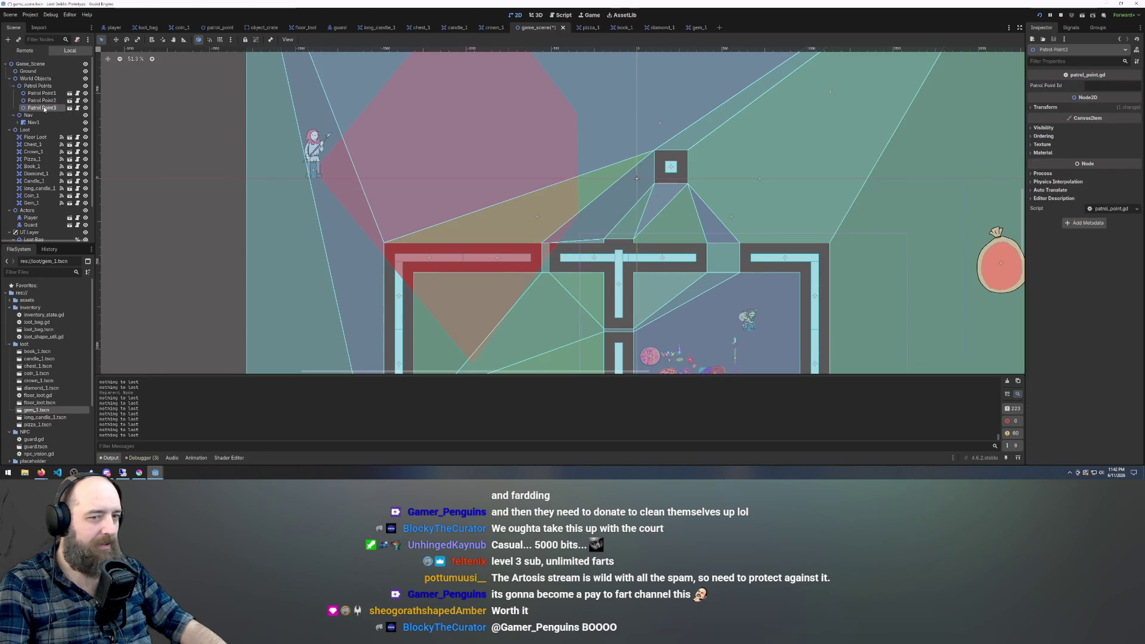
Undo the moves and Gem_1 reparent, redo the Loot Container moves, and drag it to 0, 0.
left_click(829, 88)
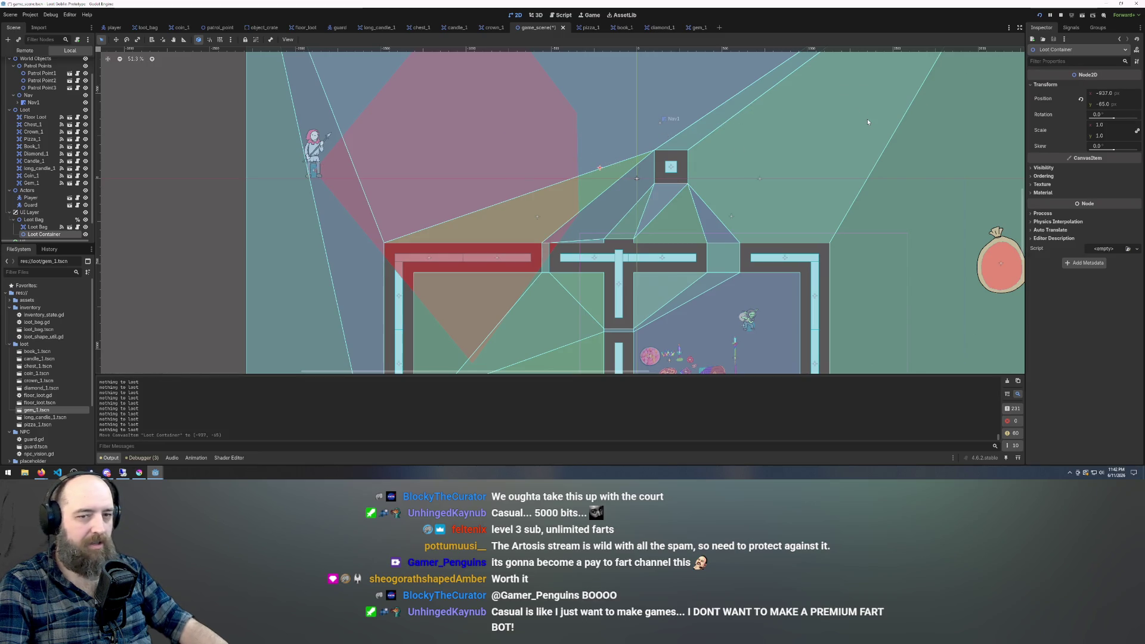
key("ctrl+z")
key("ctrl+z")
key("ctrl+z")
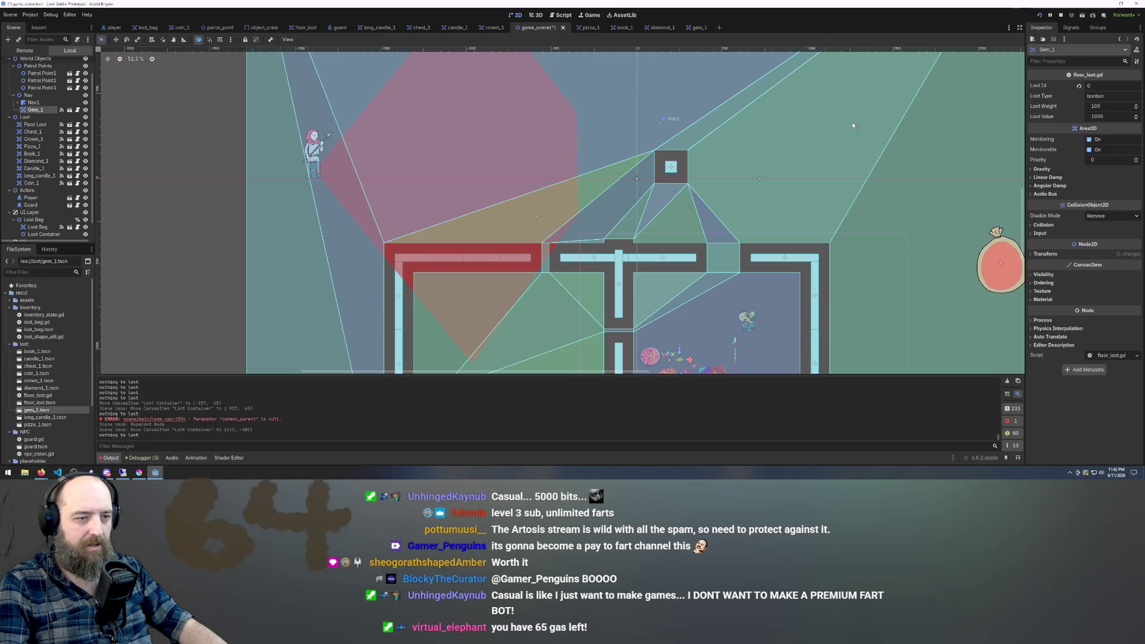
key("ctrl+shift+z")
key("ctrl+shift+z")
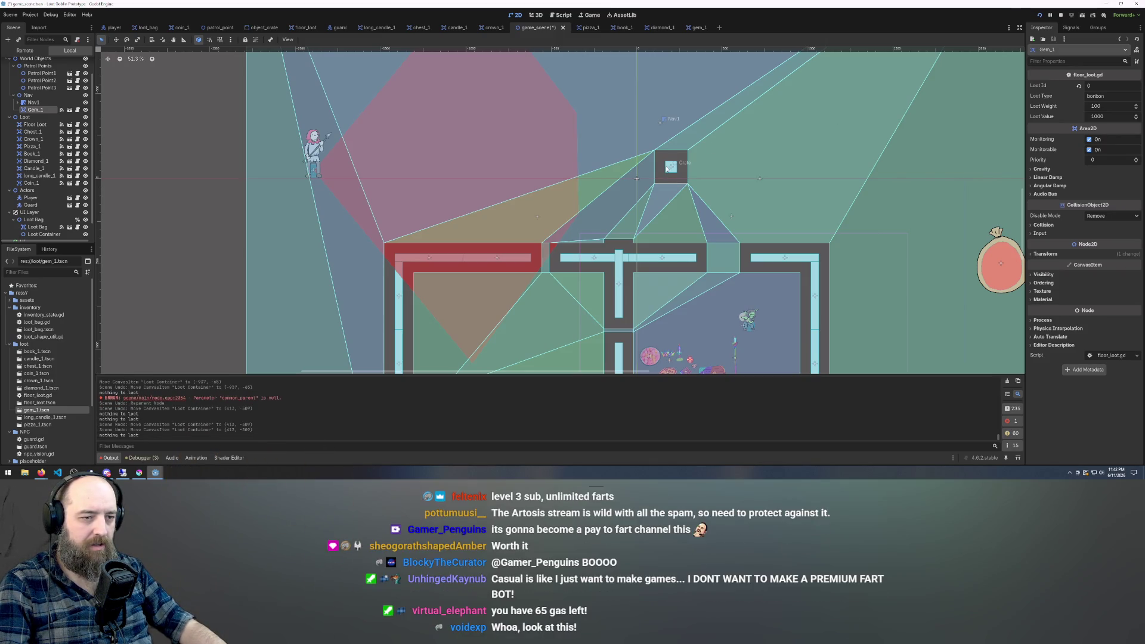
key("ctrl+shift+z")
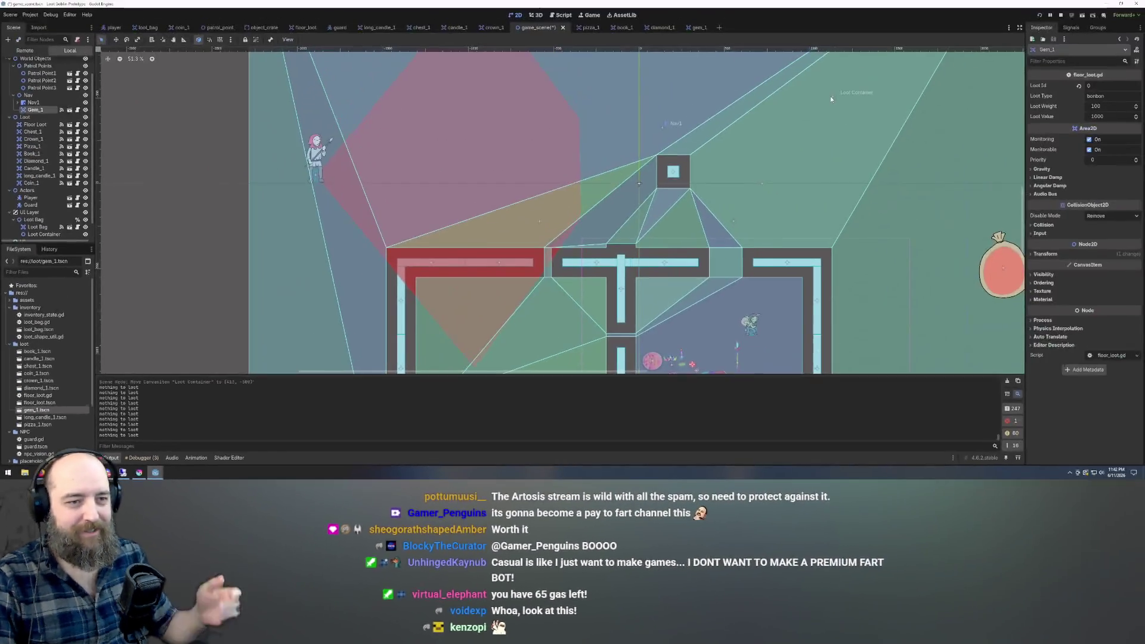
left_click_drag(833, 98, 690, 112)
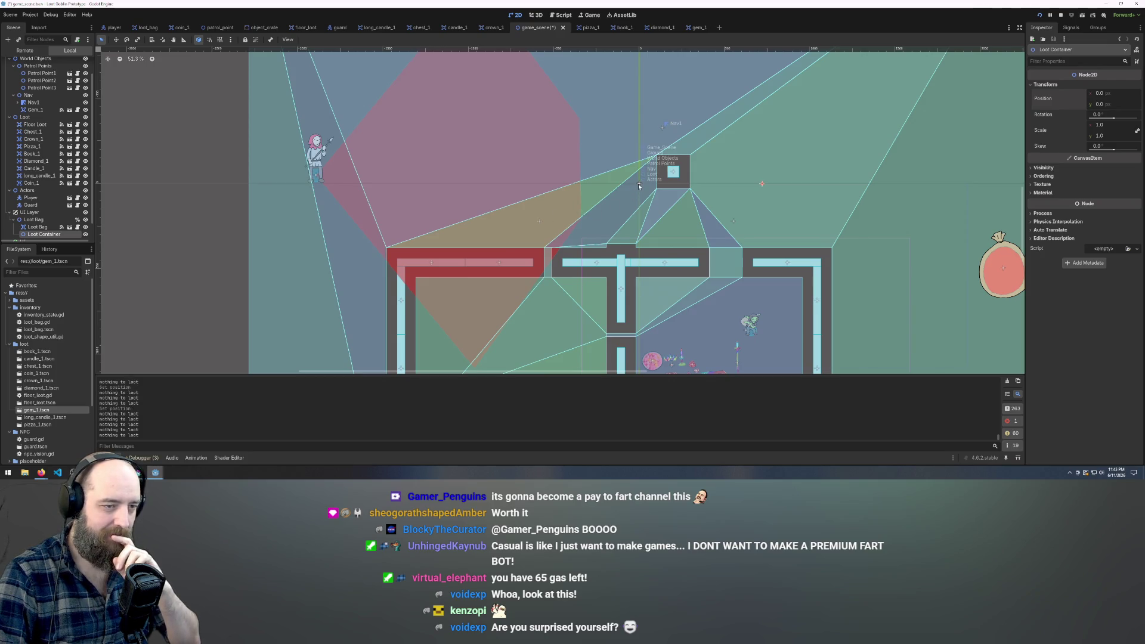
left_click(639, 186)
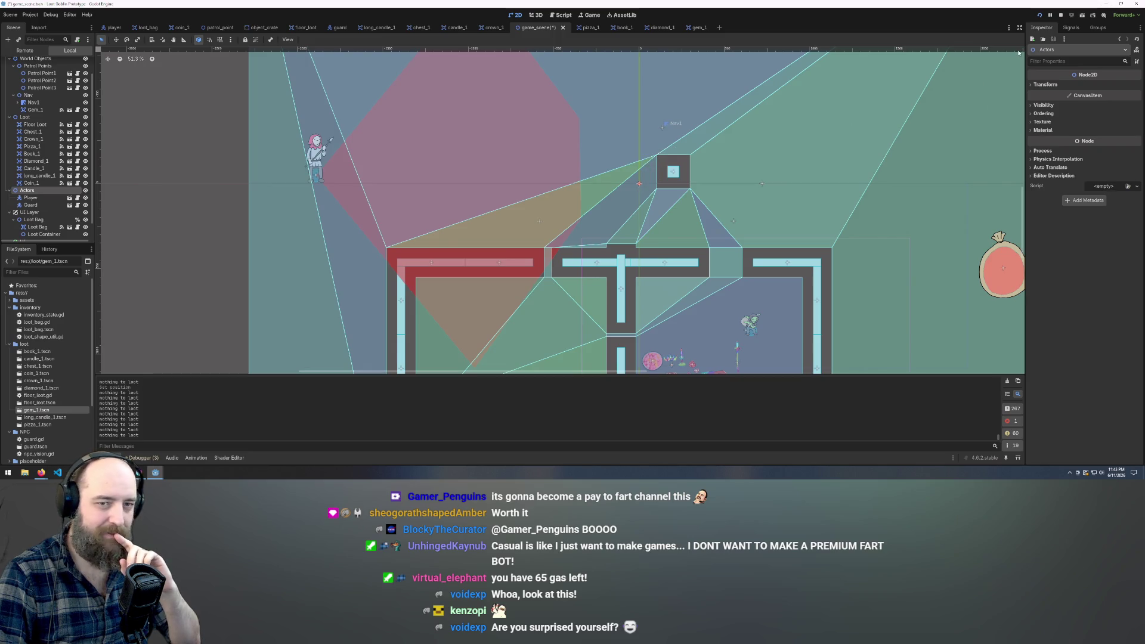
left_click(1044, 85)
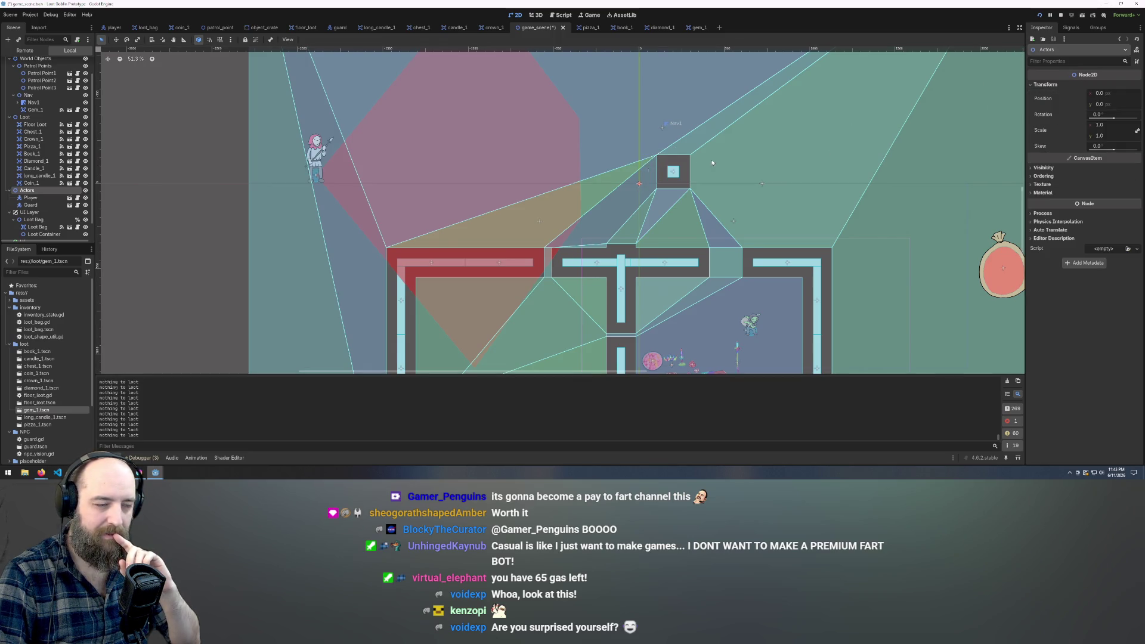
scroll(800, 180, "up", 4)
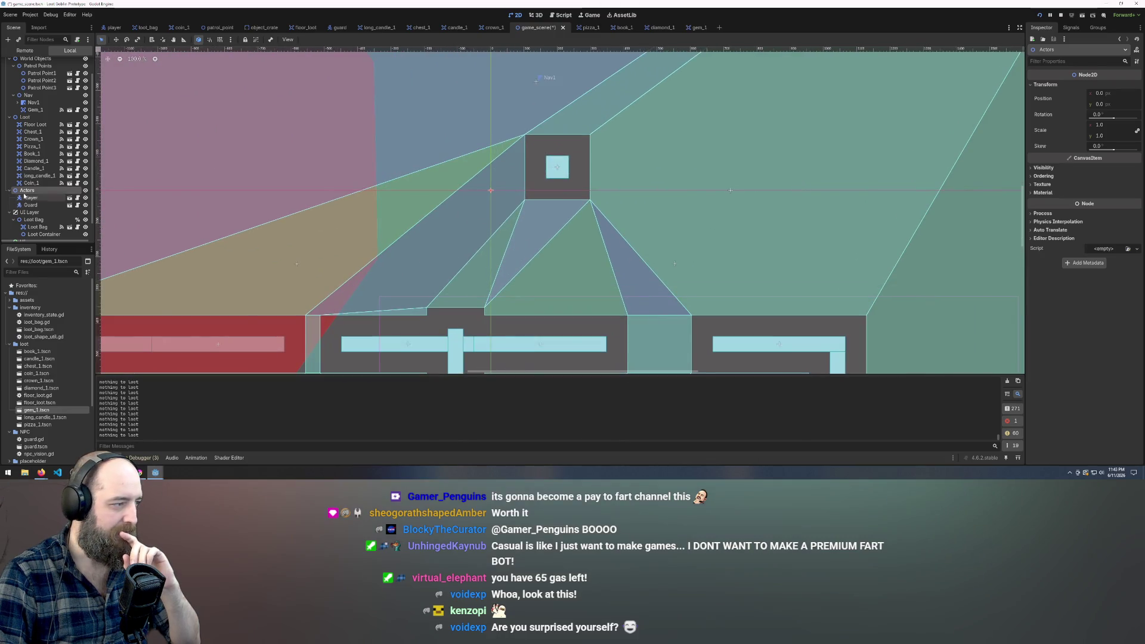
left_click(37, 97)
scroll(85, 120, "up", 1)
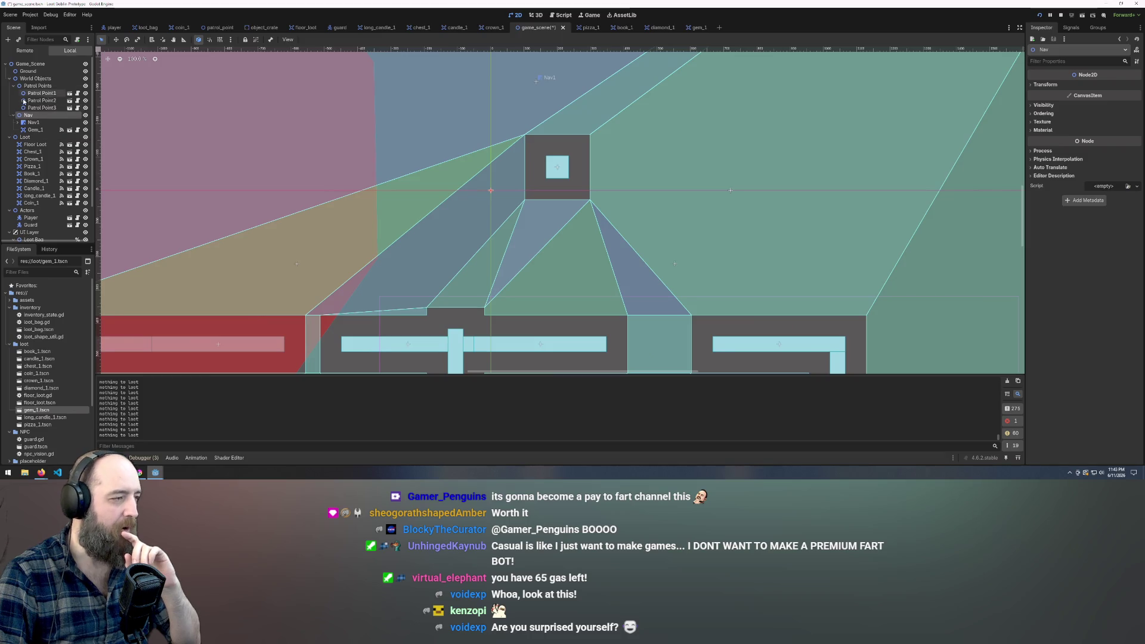
left_click(29, 79)
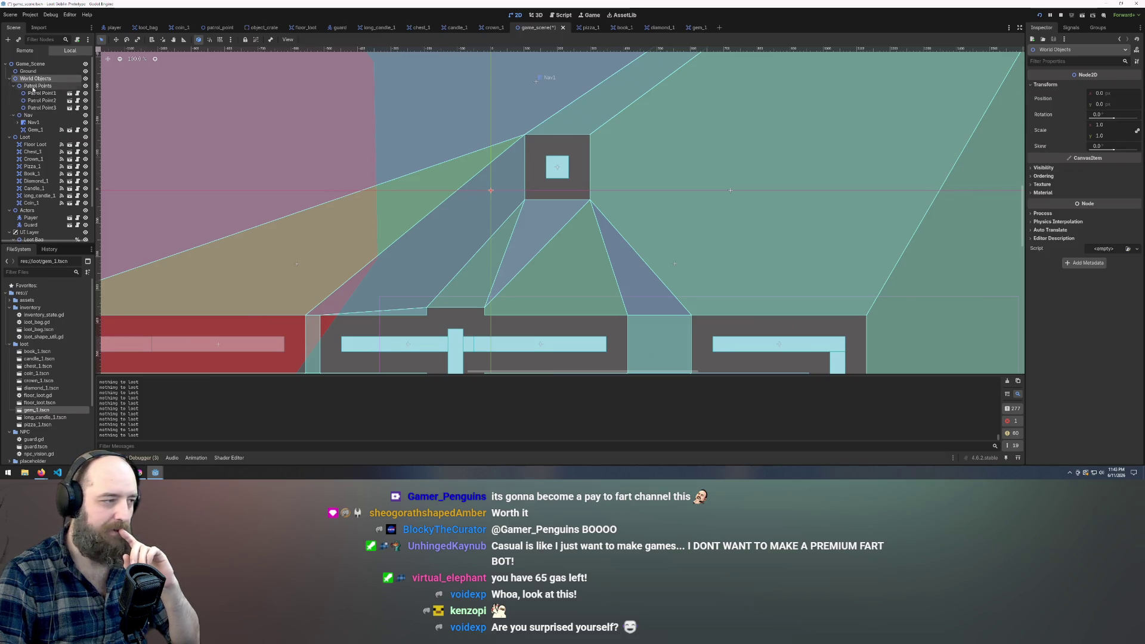
scroll(42, 155, "down", 2)
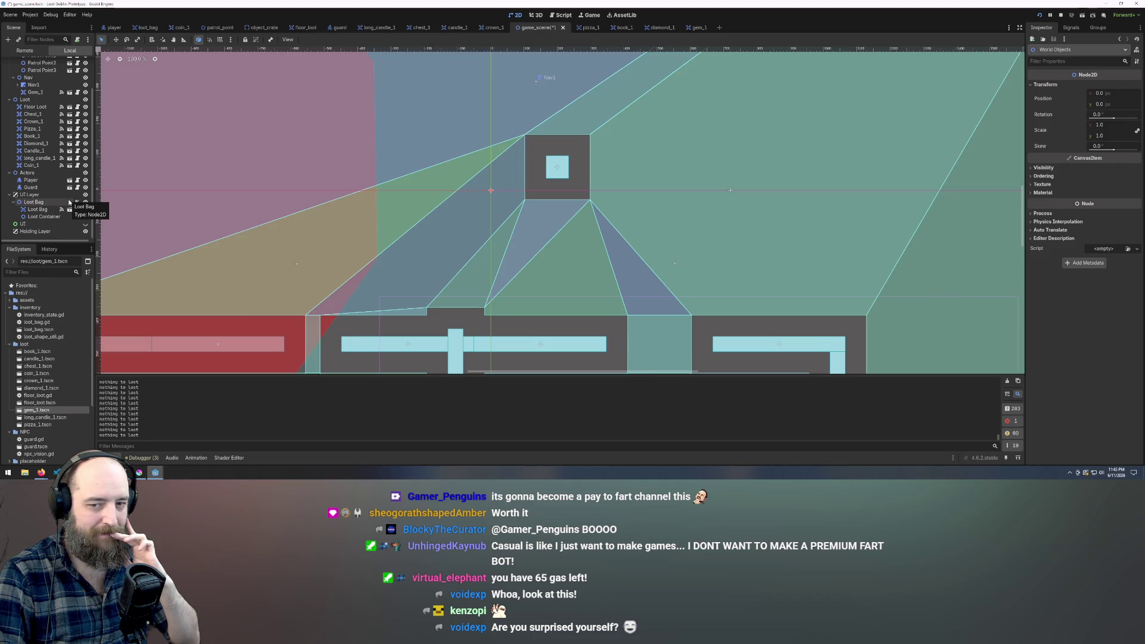
scroll(597, 251, "down", 6)
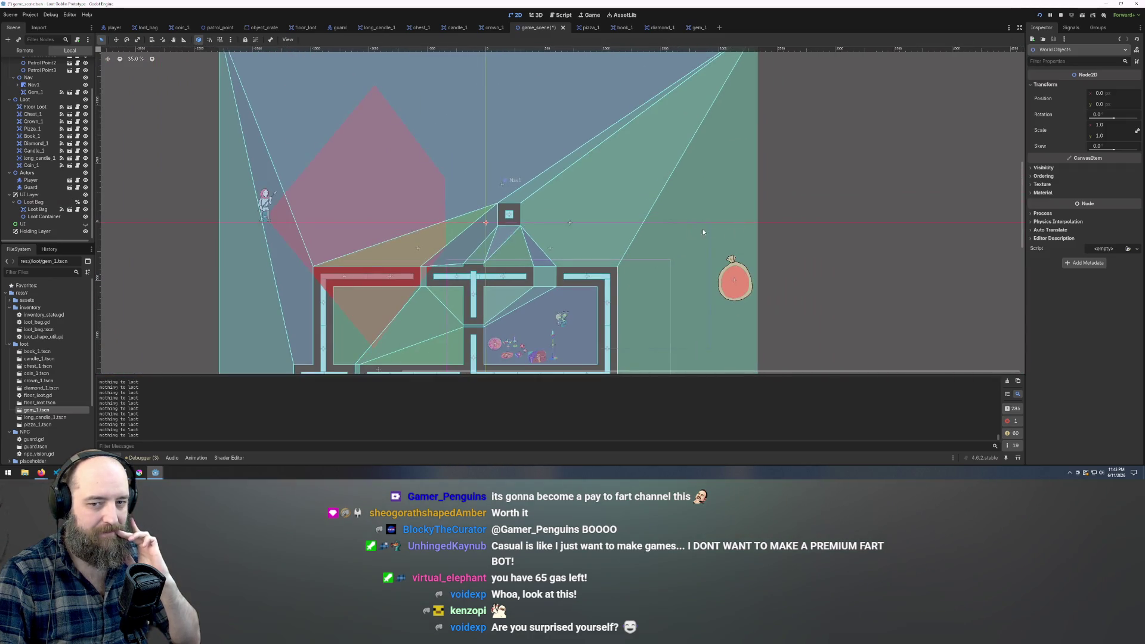
scroll(455, 245, "up", 3)
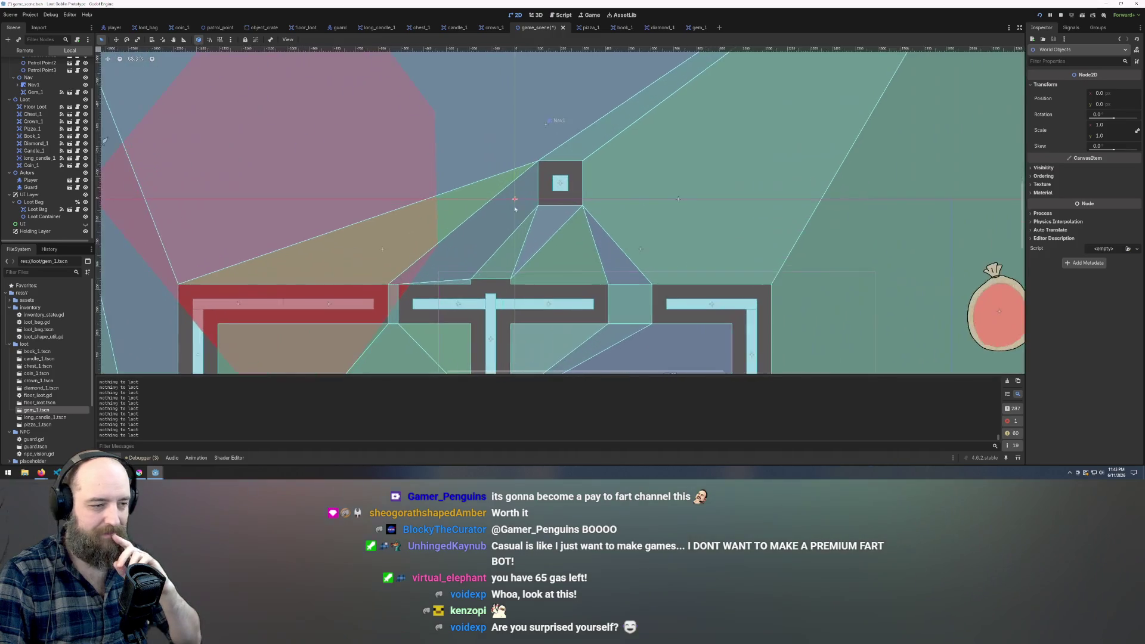
scroll(513, 269, "down", 3)
scroll(567, 286, "up", 3)
scroll(588, 290, "up", 3)
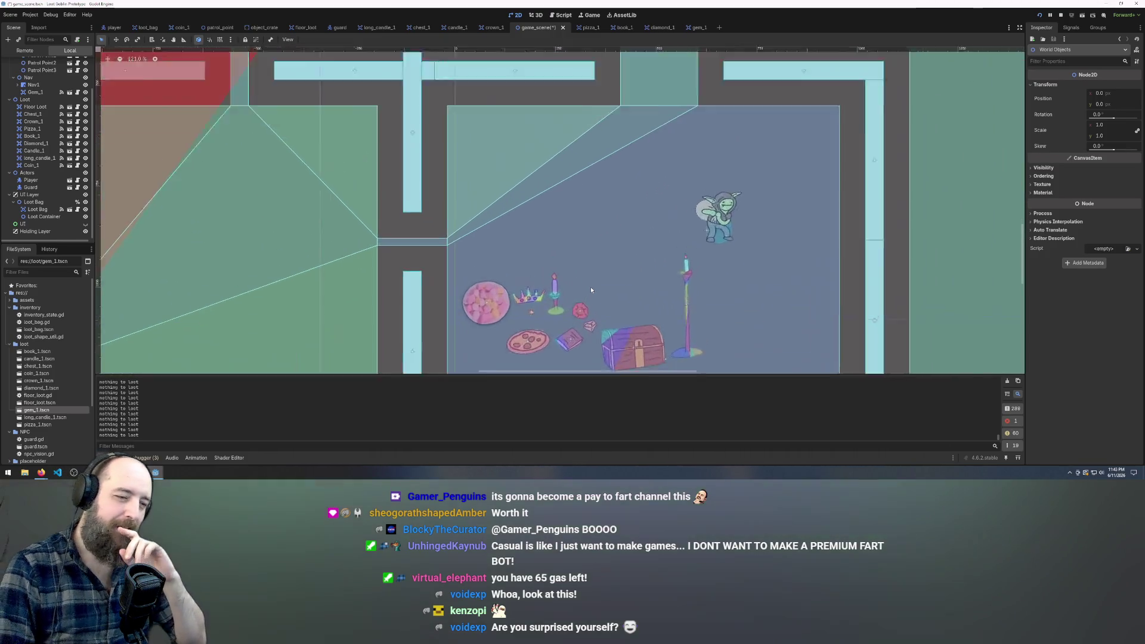
scroll(701, 191, "down", 2)
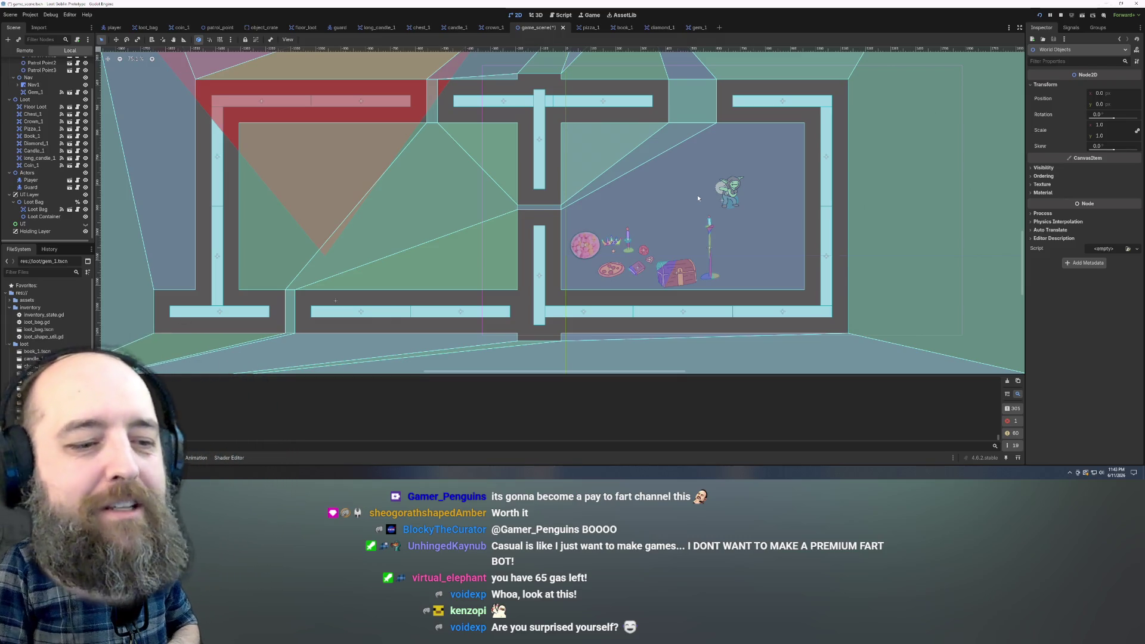
key("F5")
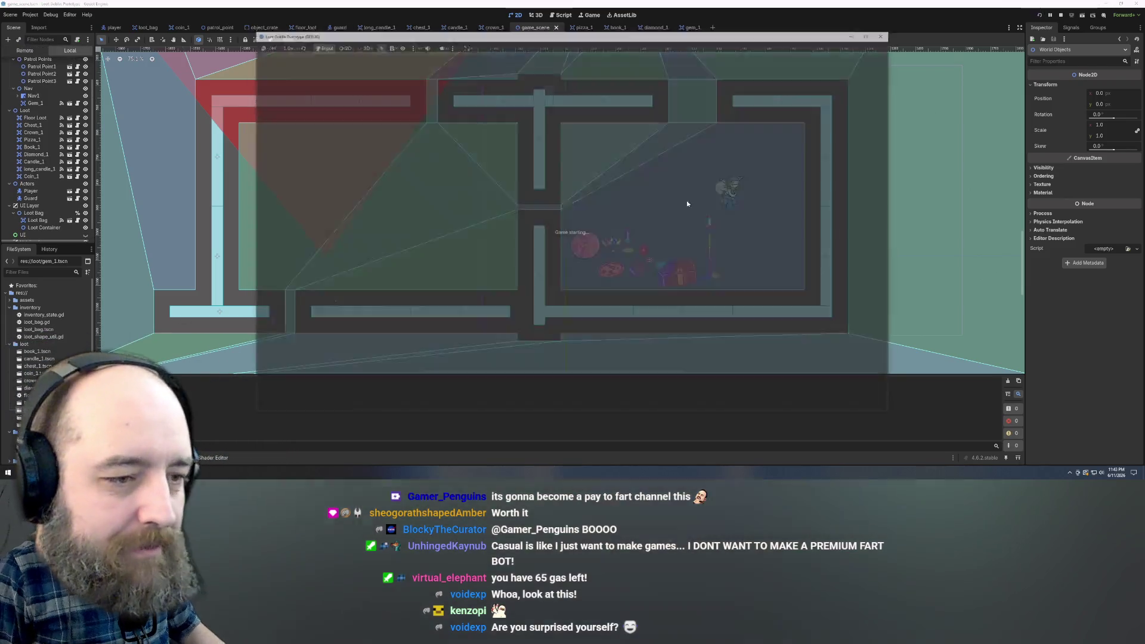
Walk the goblin up, down, right, then up through the wall gap to the loot pile.
key("w")
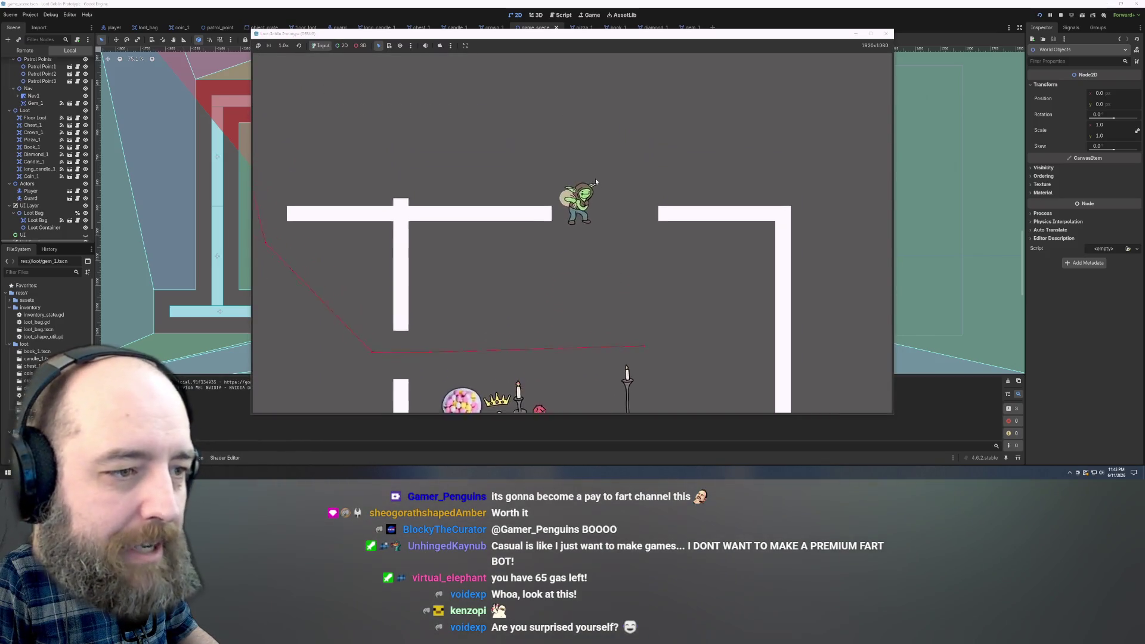
key("w")
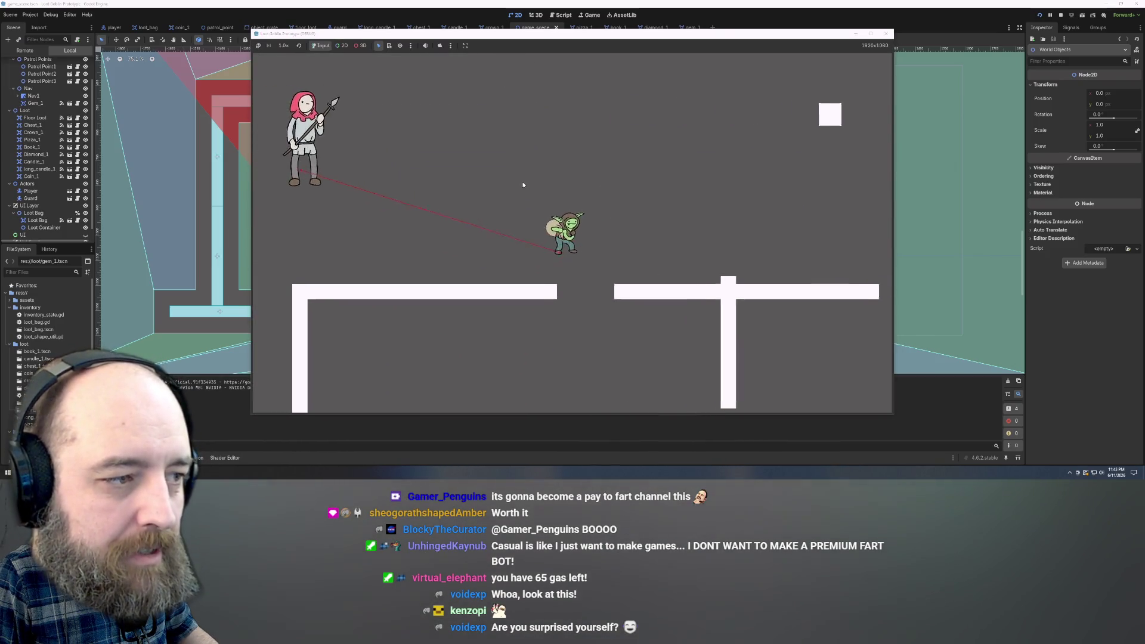
key("s")
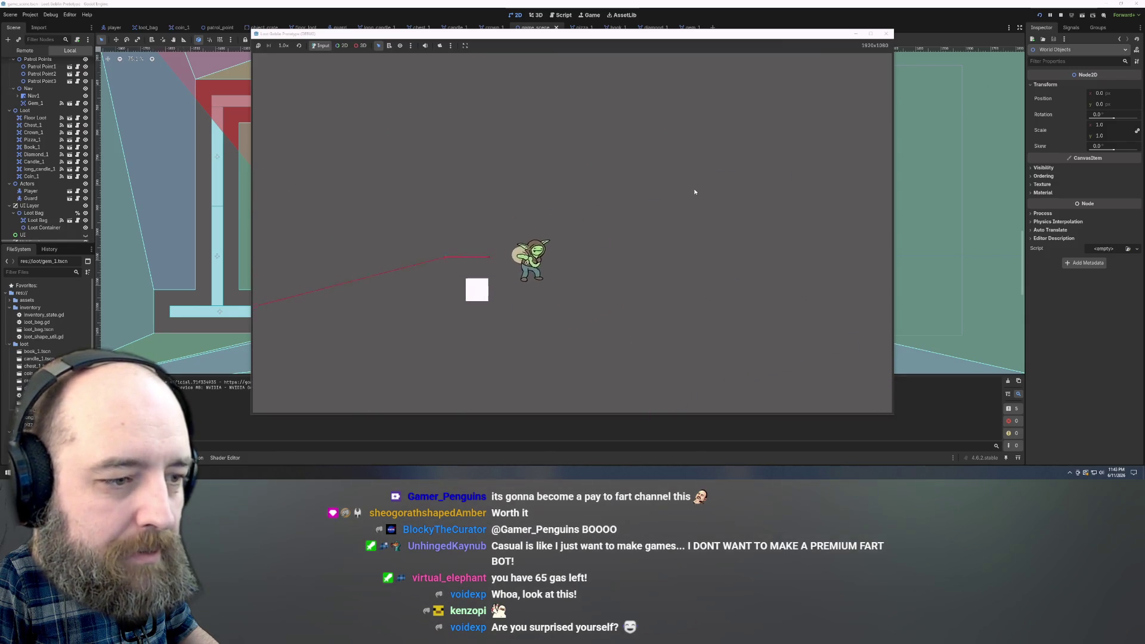
key("s")
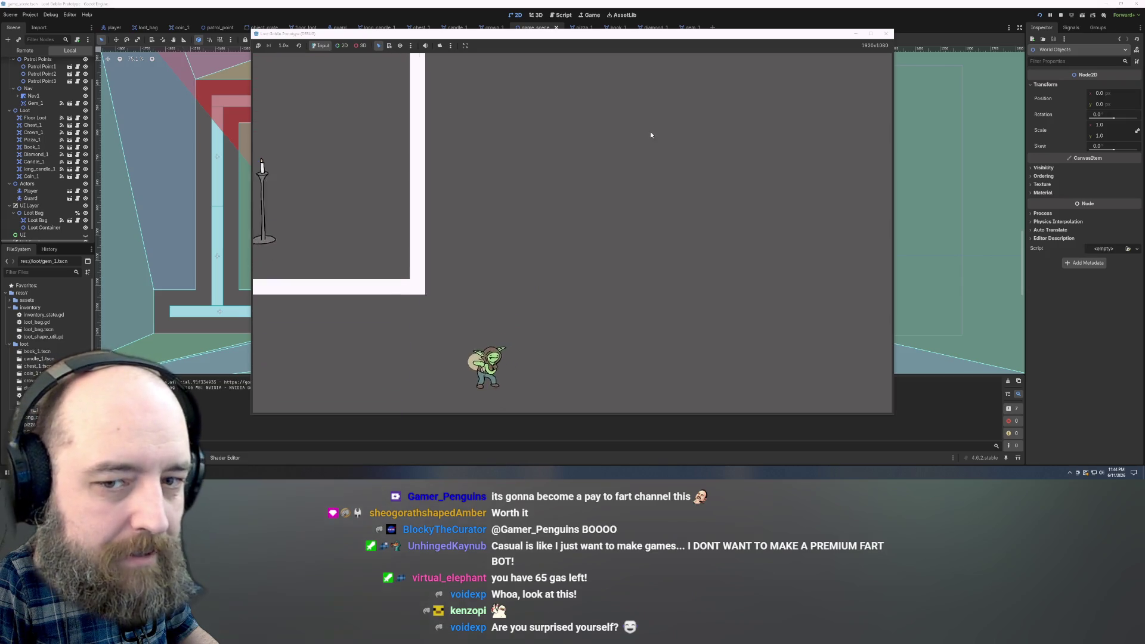
key("d")
key("a")
key("w")
key("w")
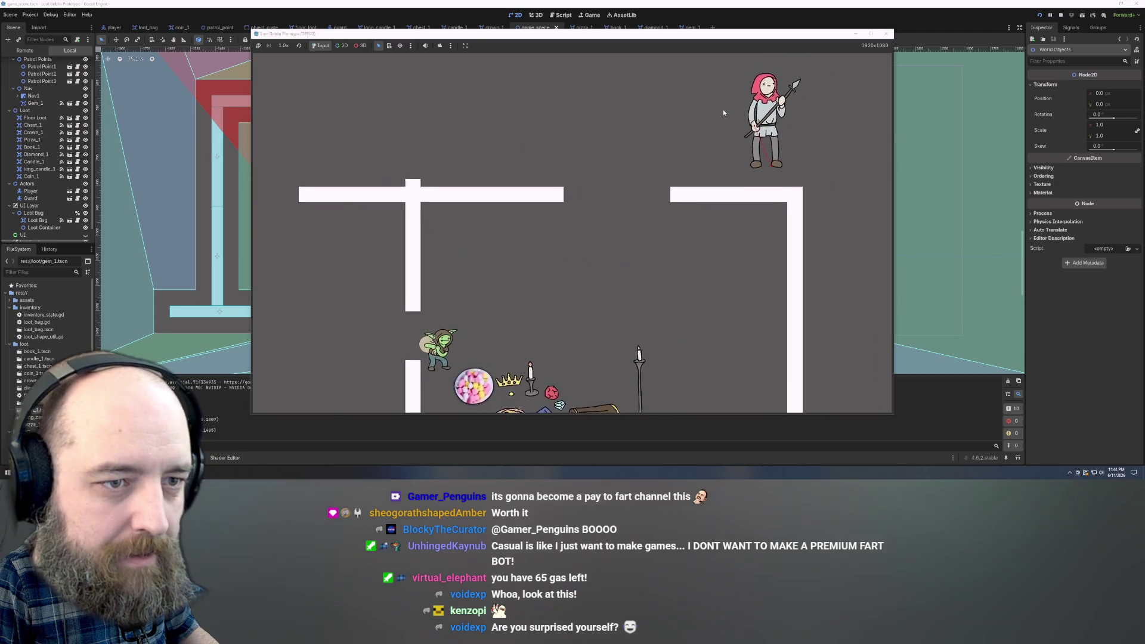
Put the candy and the tall candlestick from the loot pile into the loot bag.
key("s")
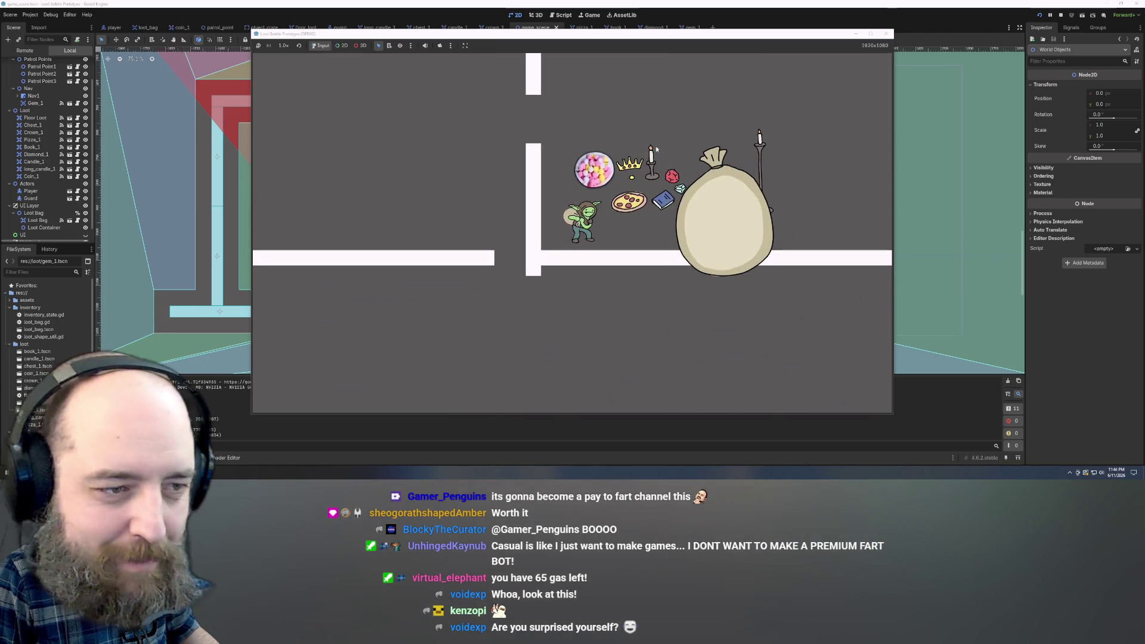
mouse_move(599, 175)
left_mouse_down()
mouse_move(726, 203)
mouse_move(707, 219)
left_mouse_up()
key("d")
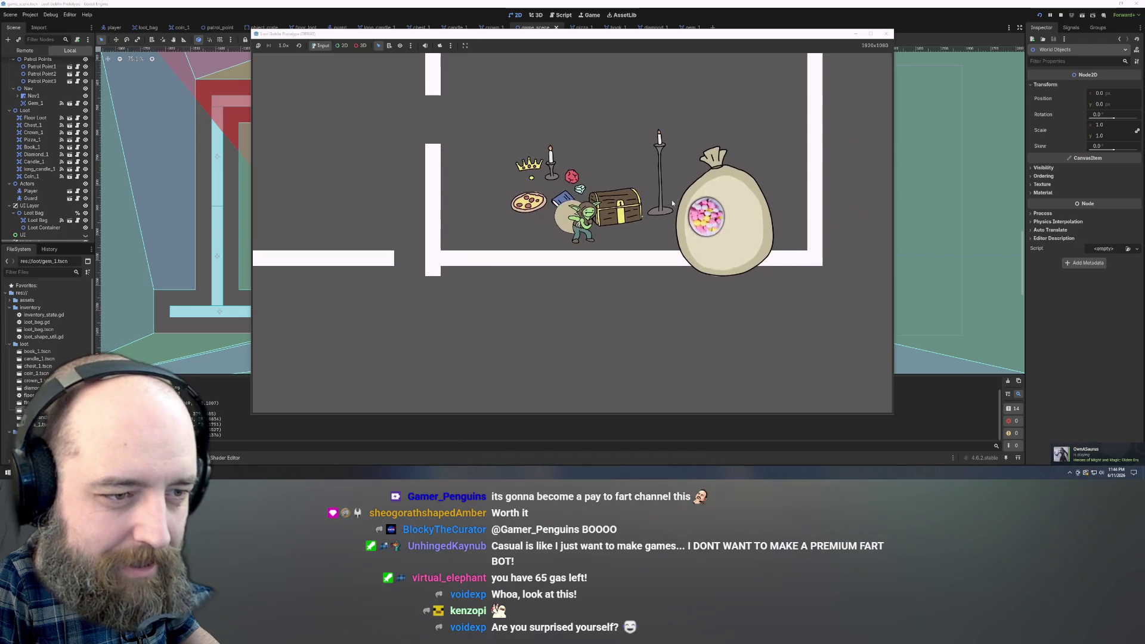
key("w")
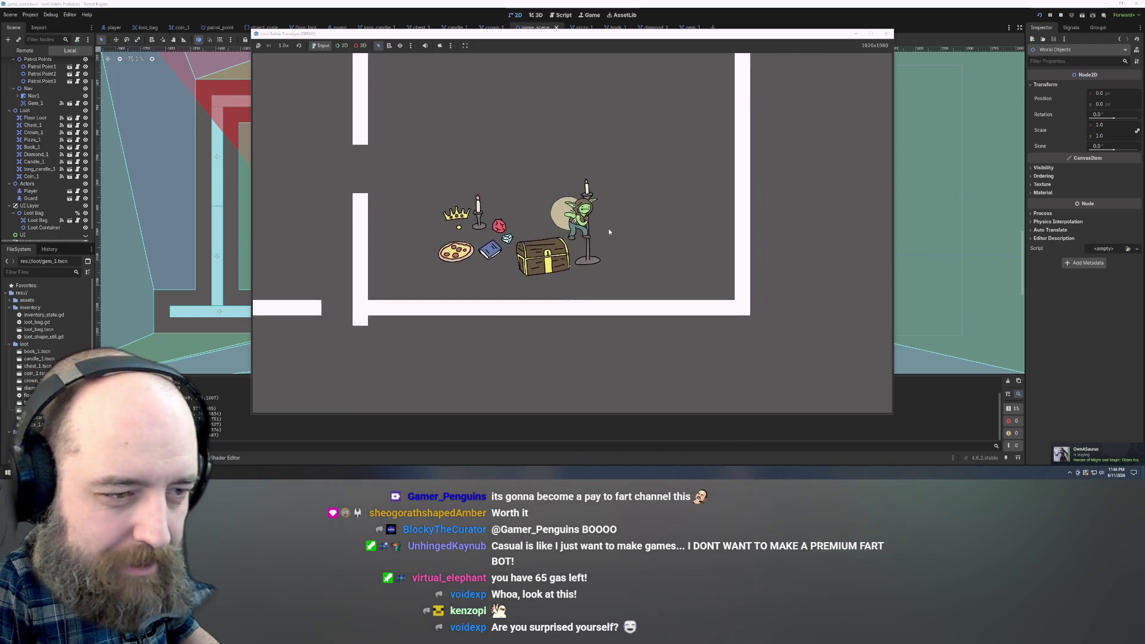
left_click(606, 232)
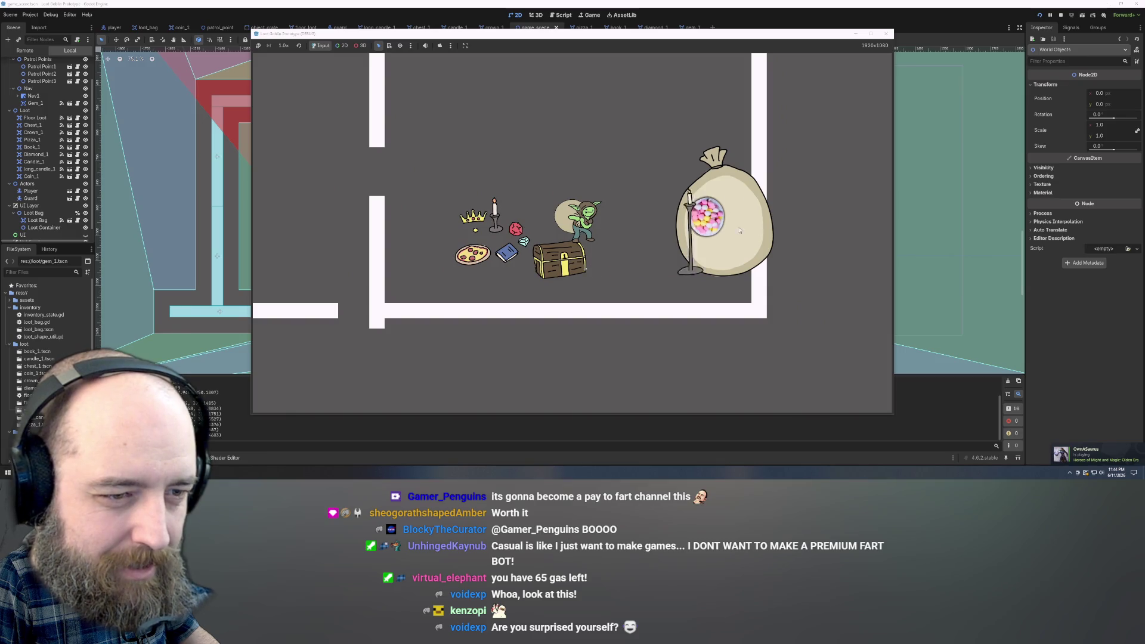
Walk the goblin left through the wall gaps and down past the chest, away from the guard.
key("a")
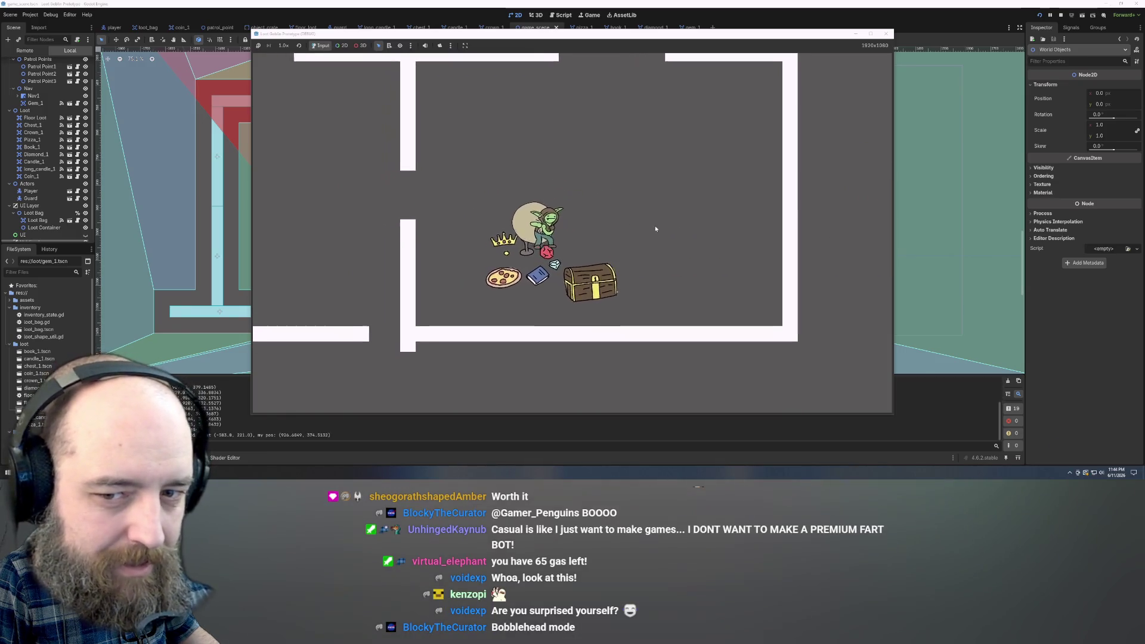
key("a")
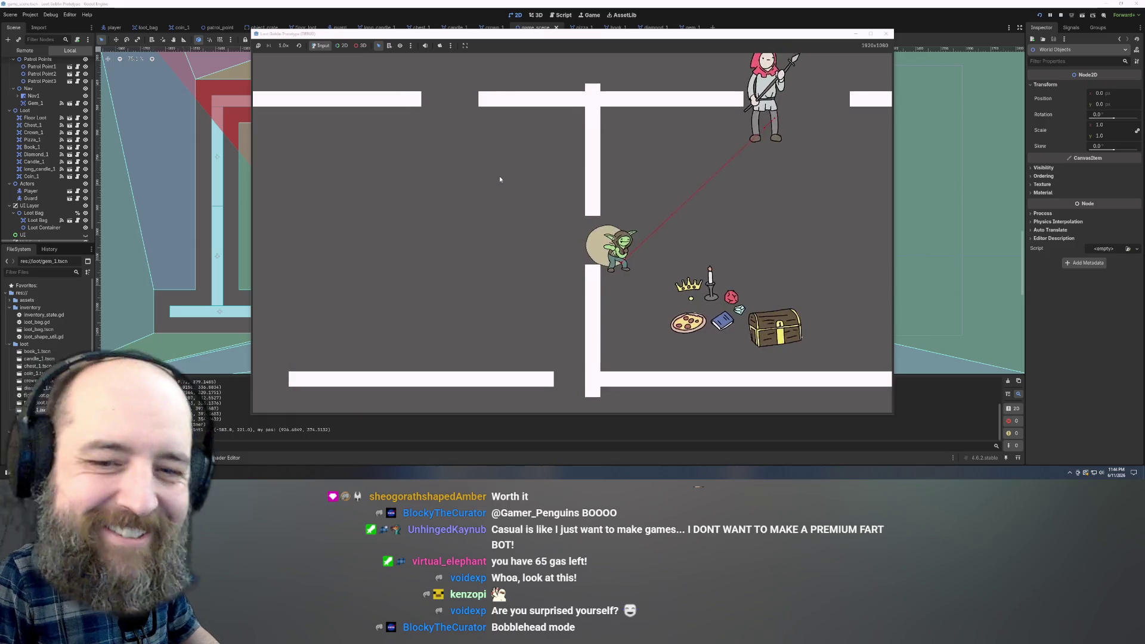
key("s")
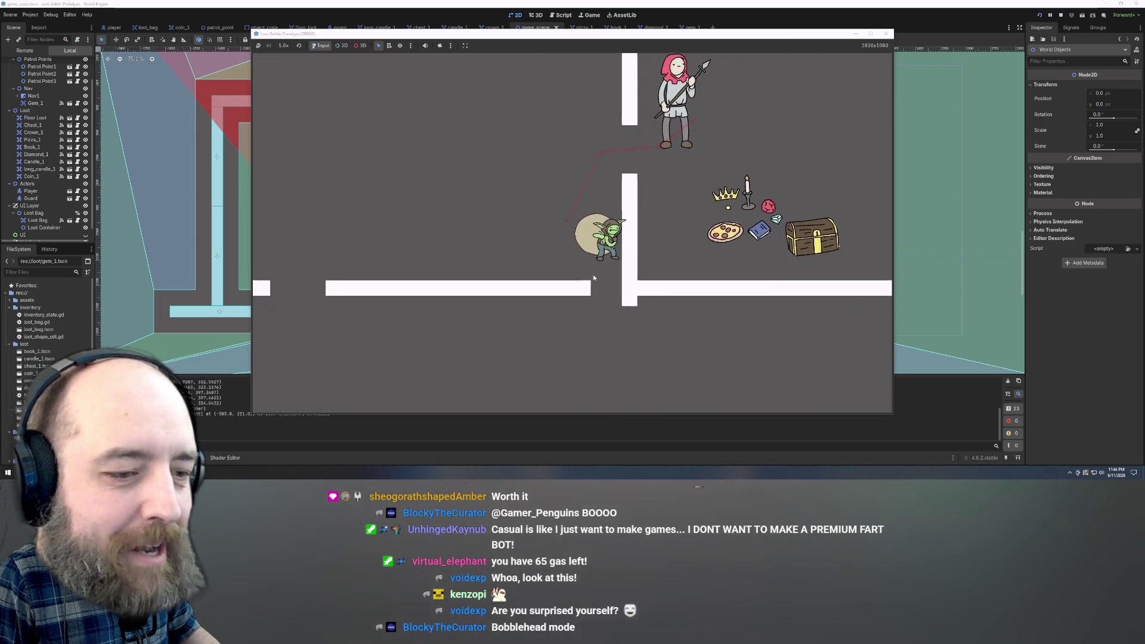
key("a")
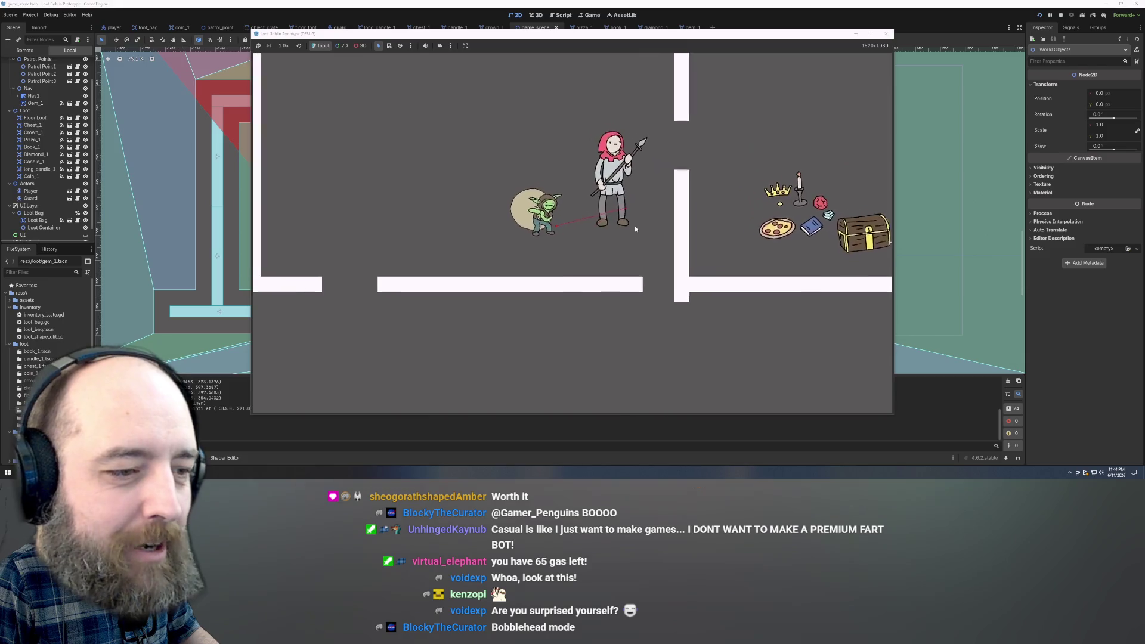
key("s")
key("d")
key("d")
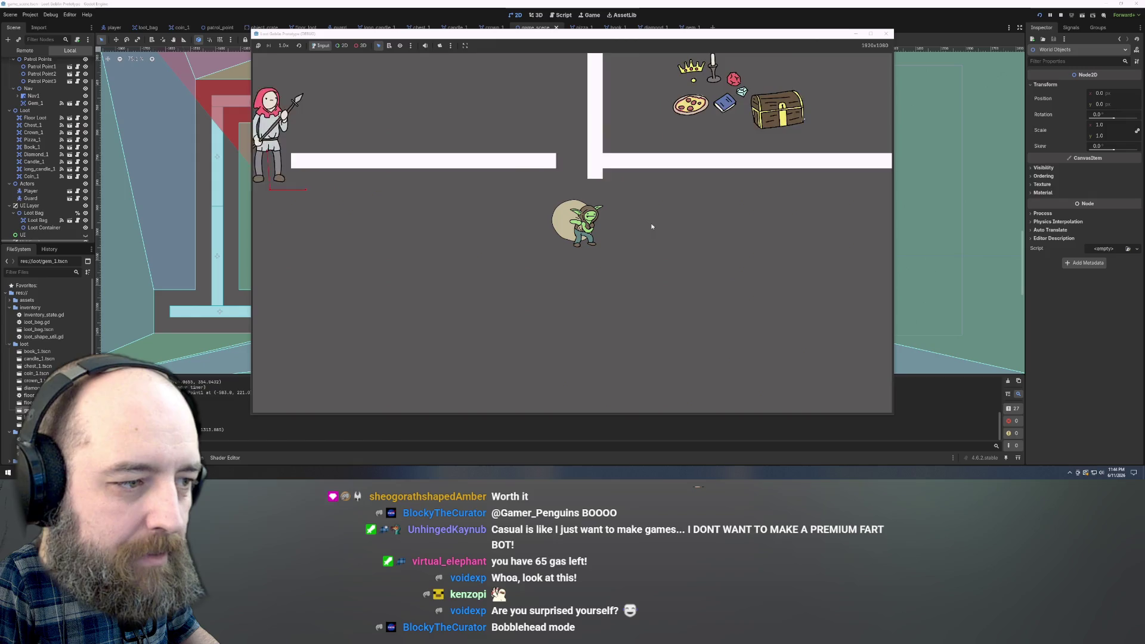
key("d")
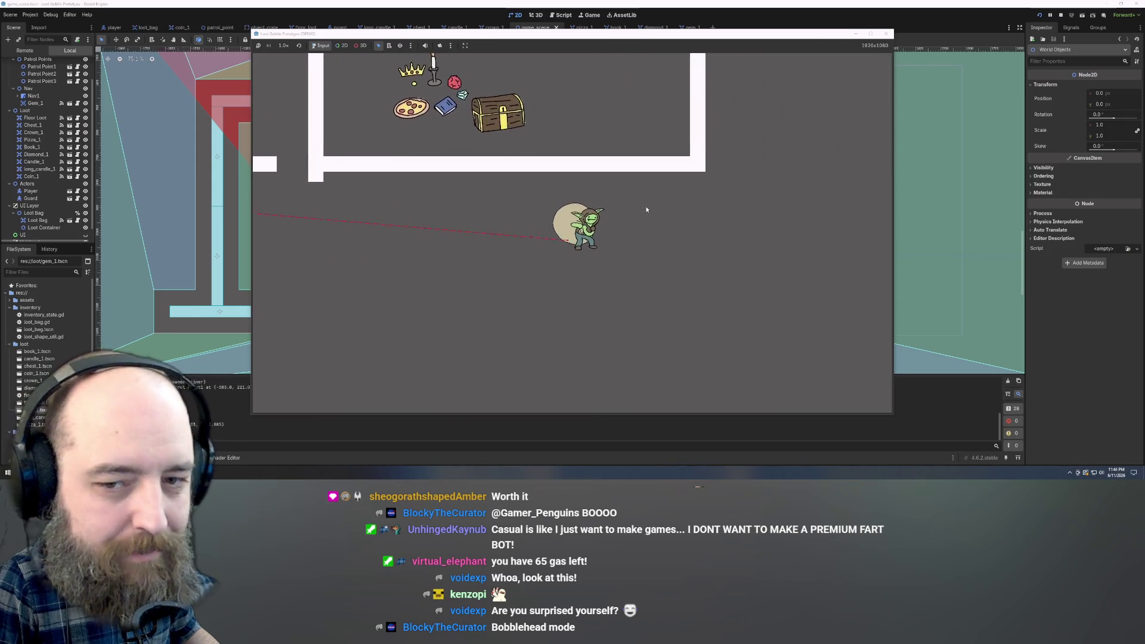
key("w")
key("w")
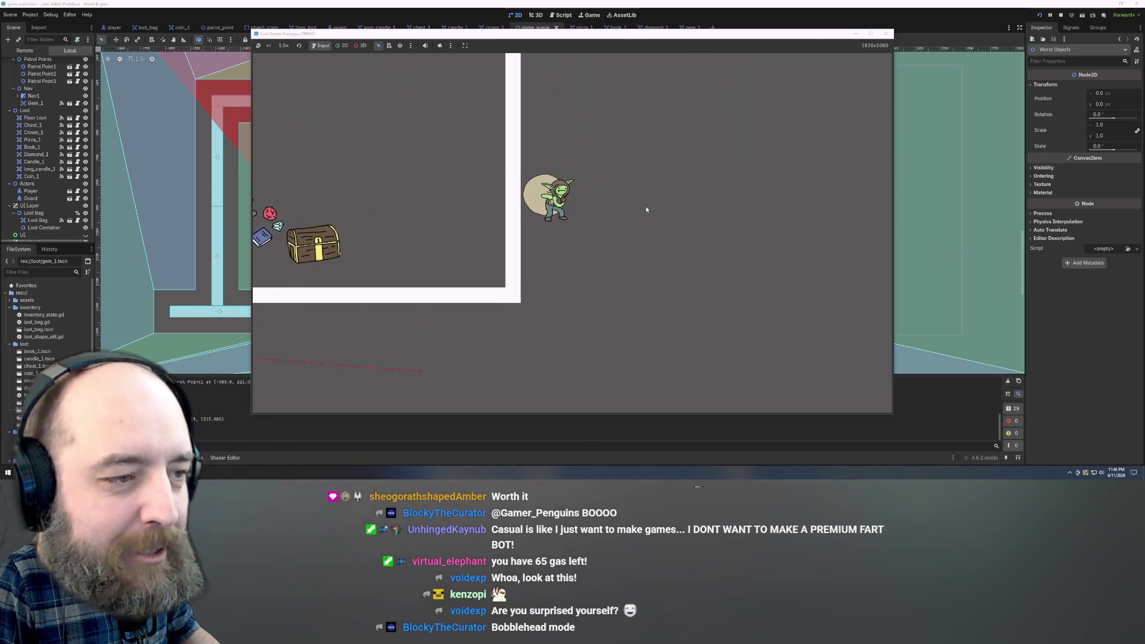
key("w")
key("a")
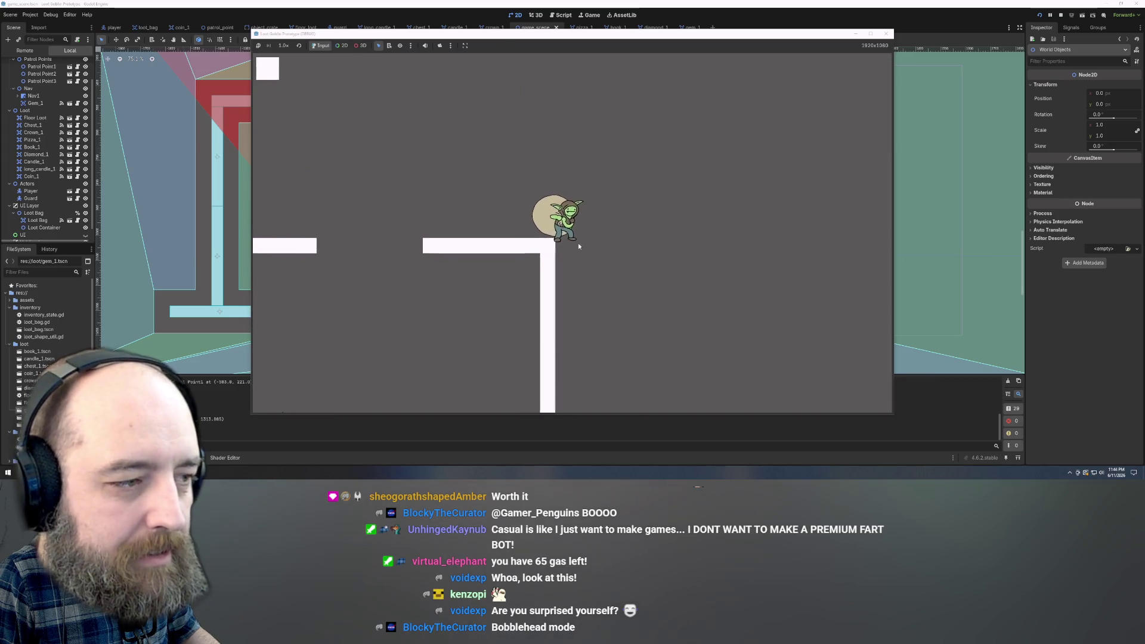
key("s")
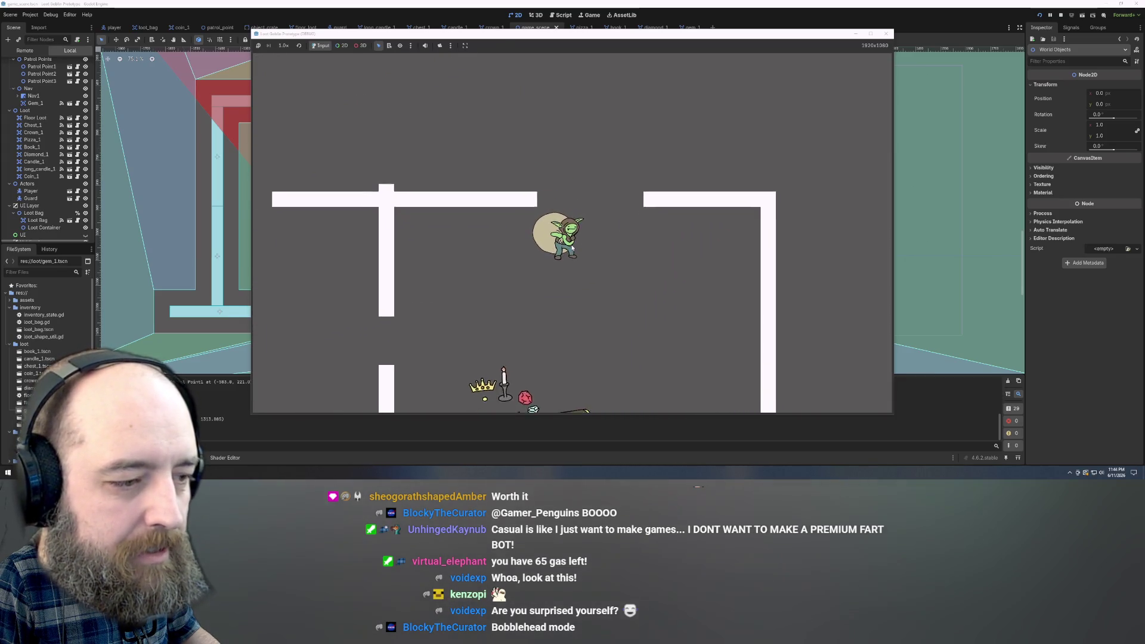
key("a")
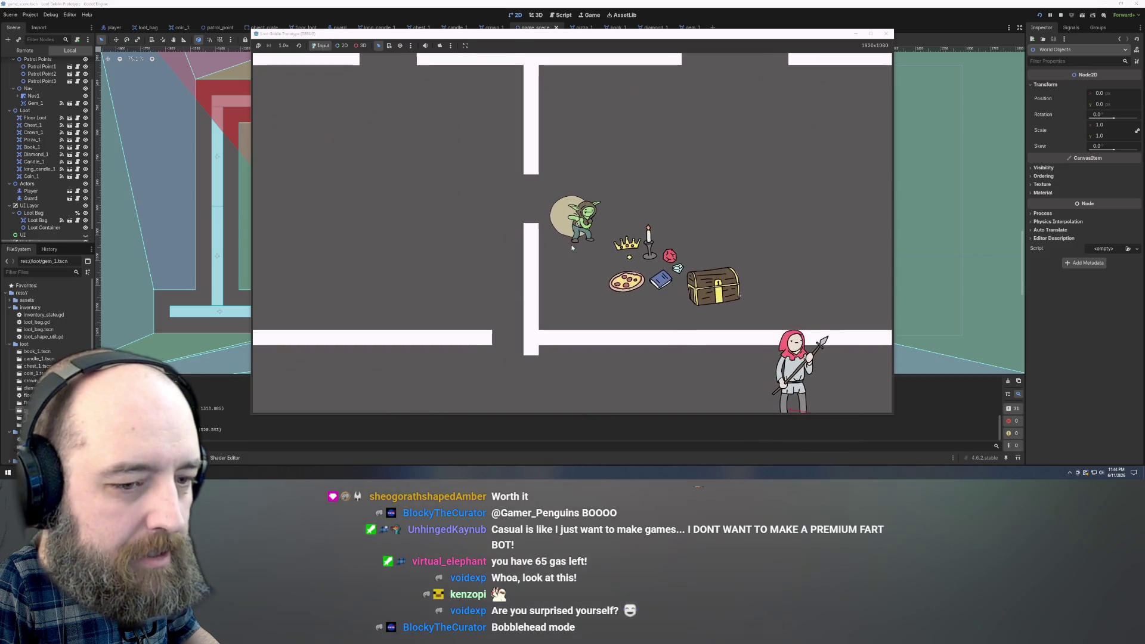
key("w")
Walk the goblin back toward the loot bag, then up and left away from the guard.
key("s")
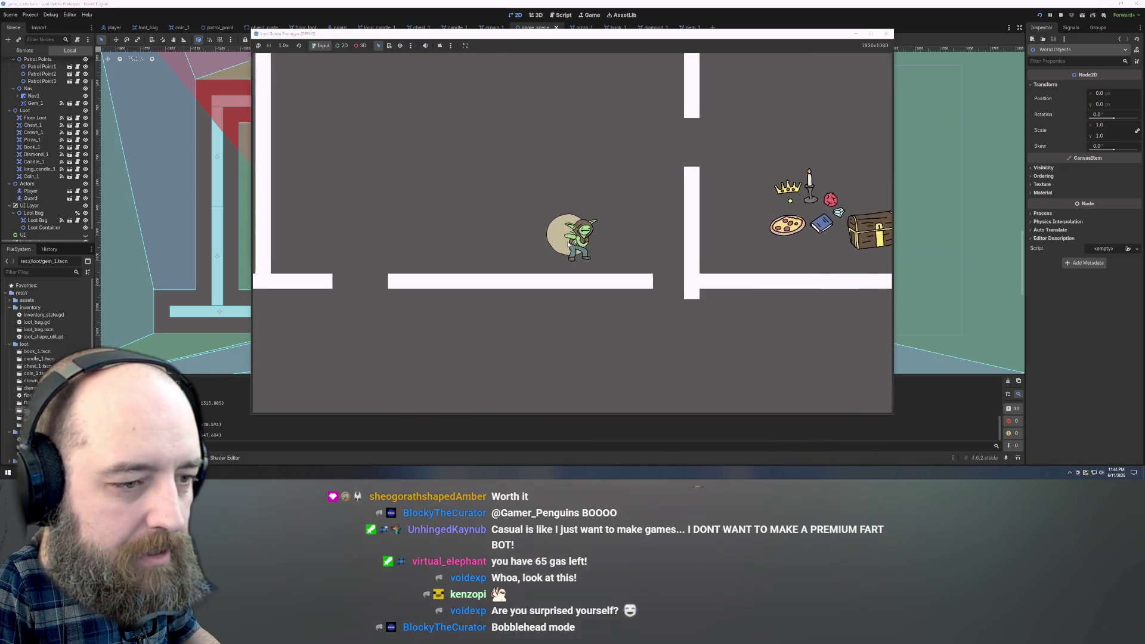
key("d")
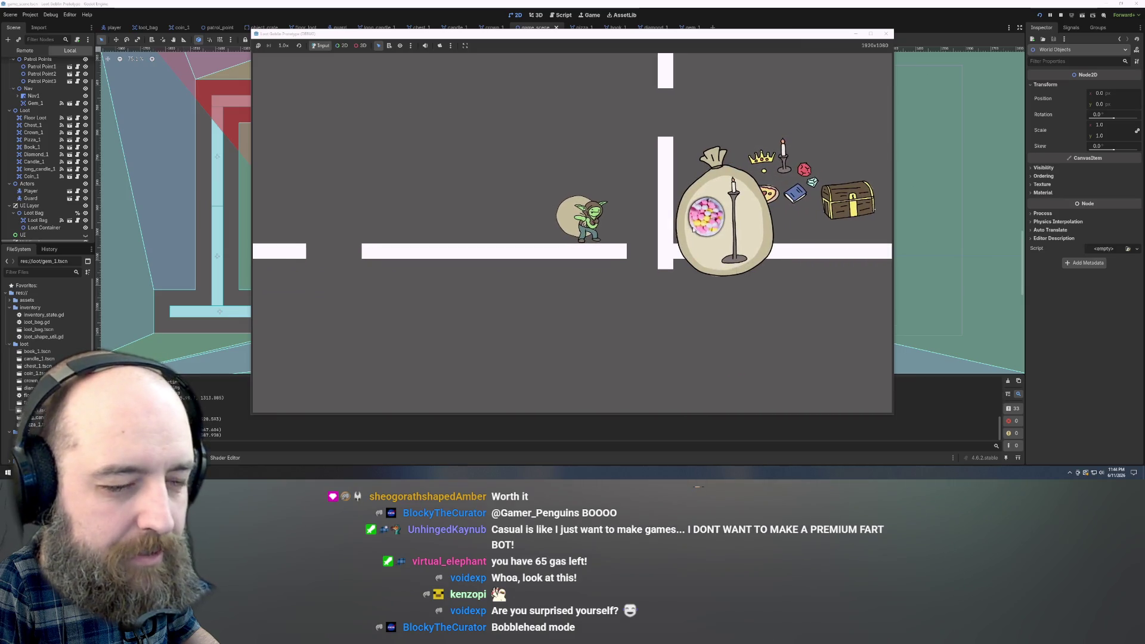
key("d")
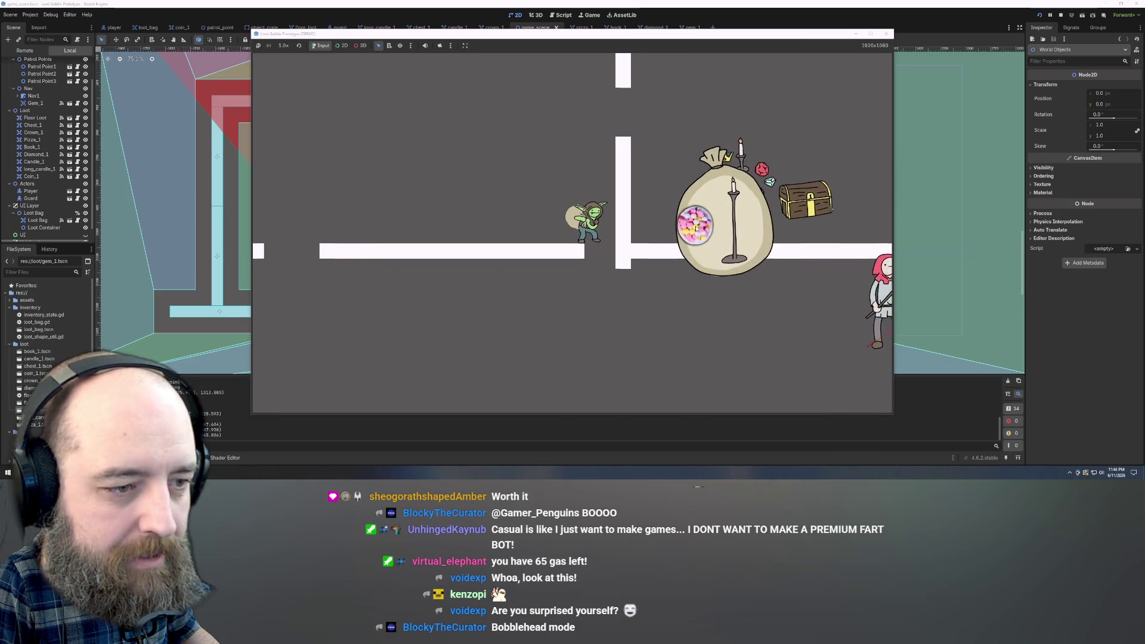
key("s")
key("w")
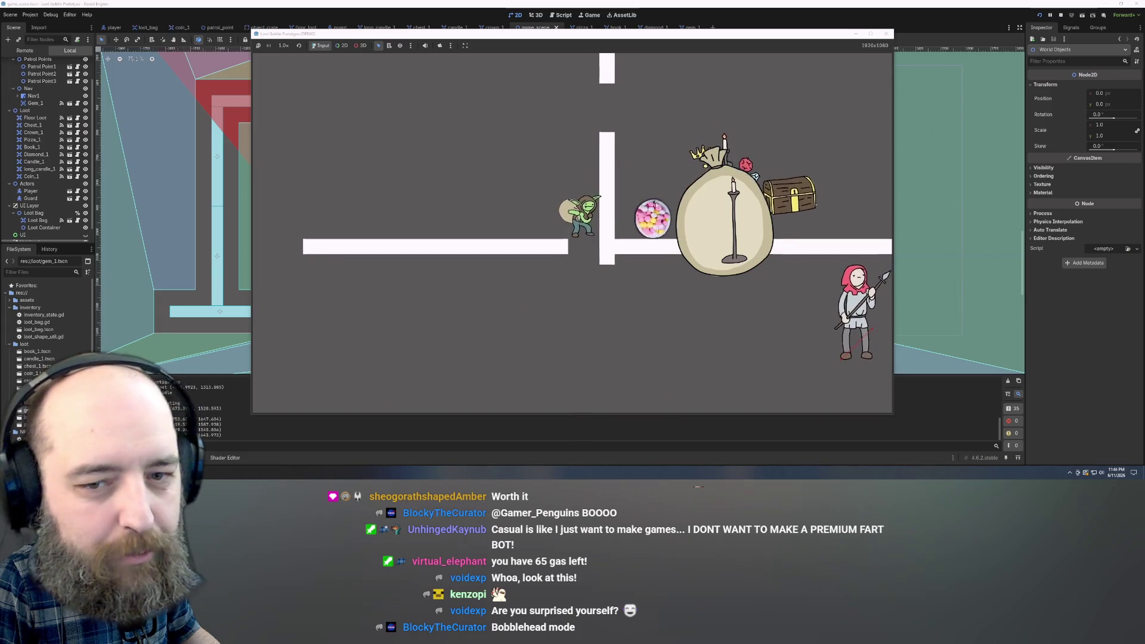
key("a")
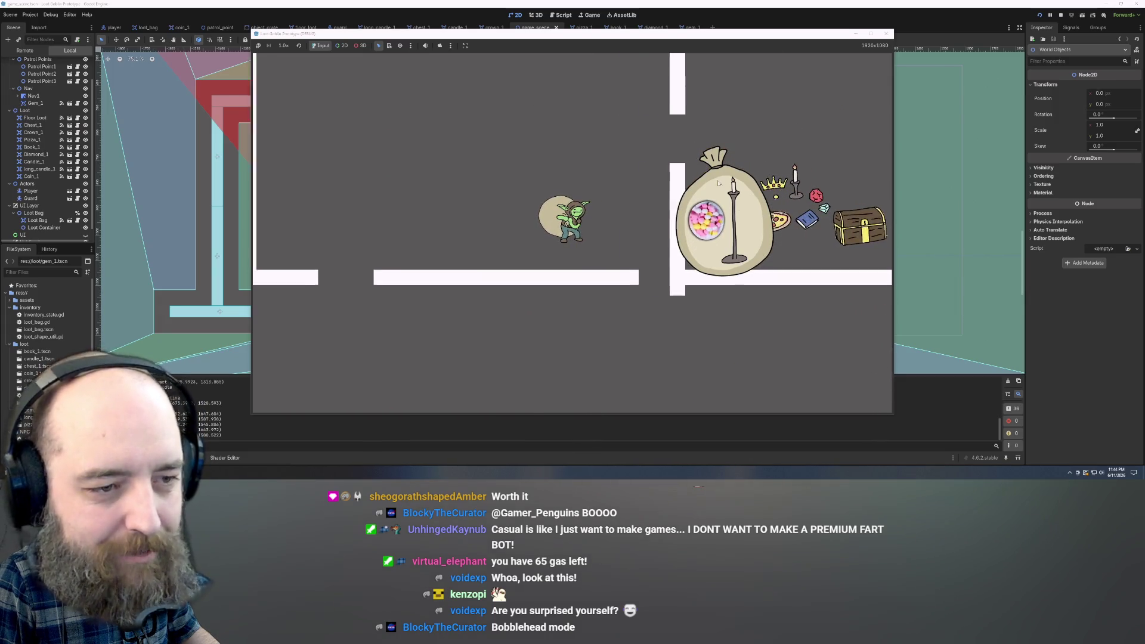
key("a")
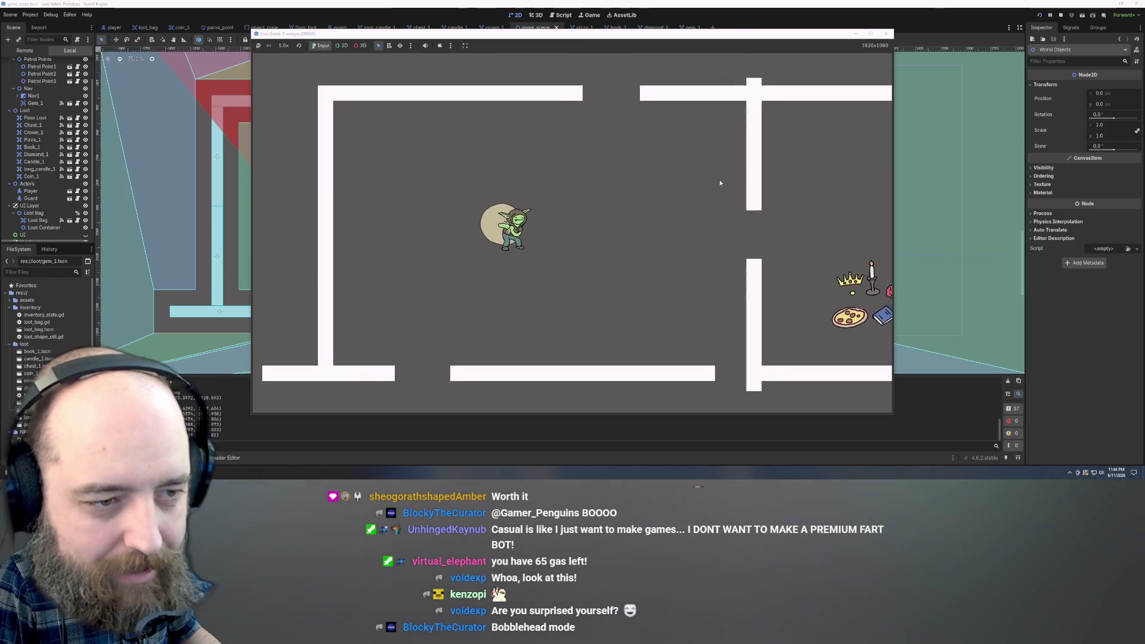
Walk the goblin into the doorway beside the chest and pull the candy bowl out of the bag.
key("d")
key("s")
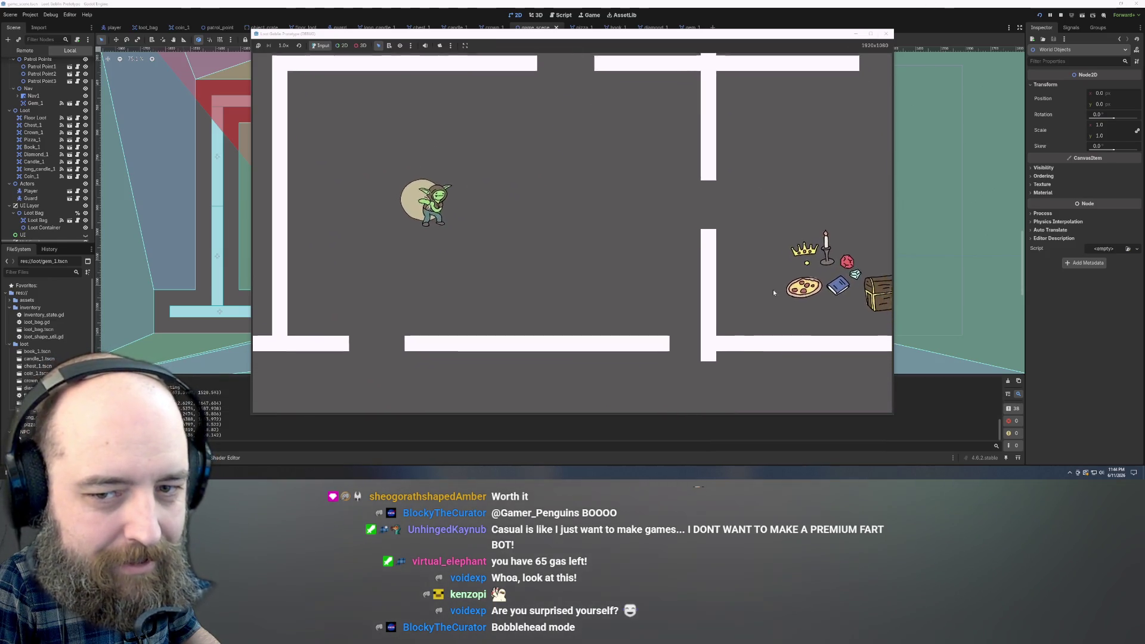
key("d")
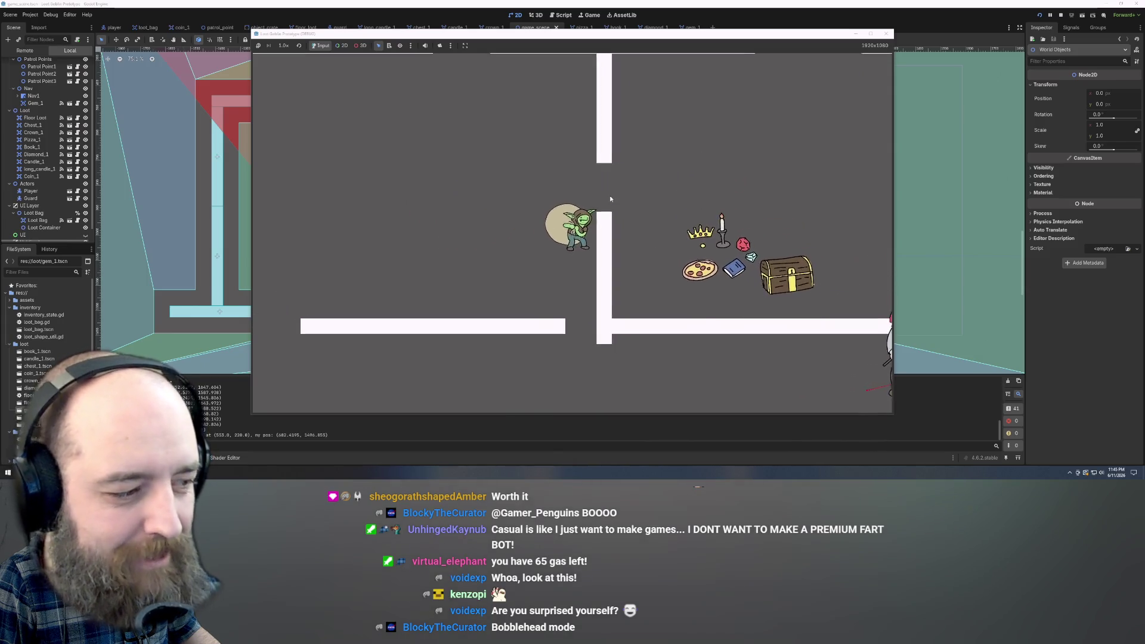
key("w")
key("d")
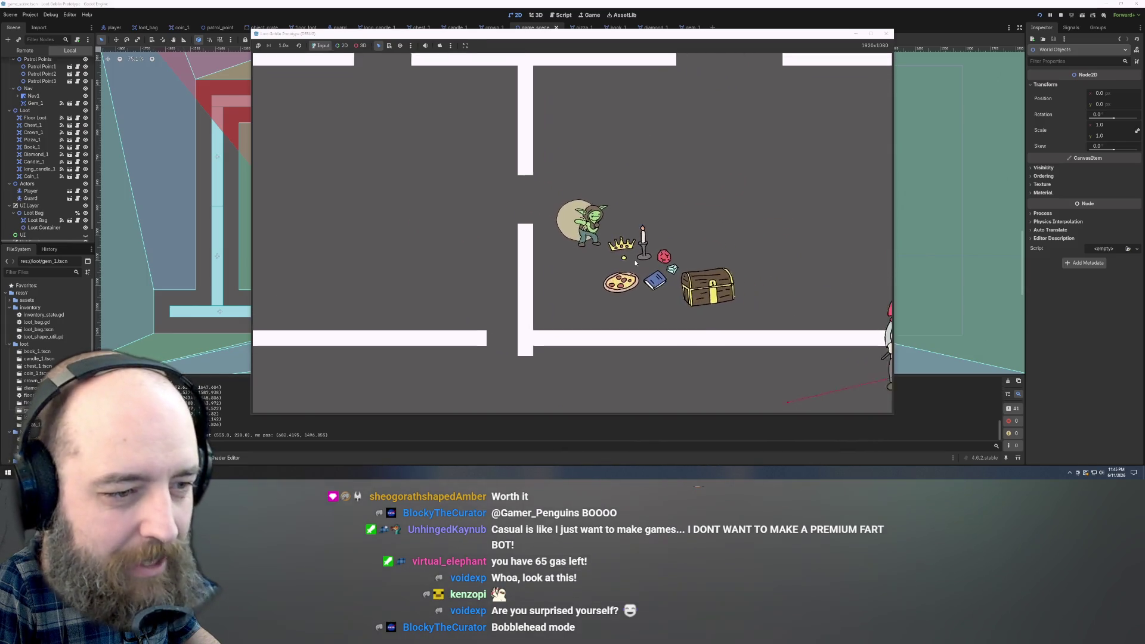
key("a")
key("a")
key("s")
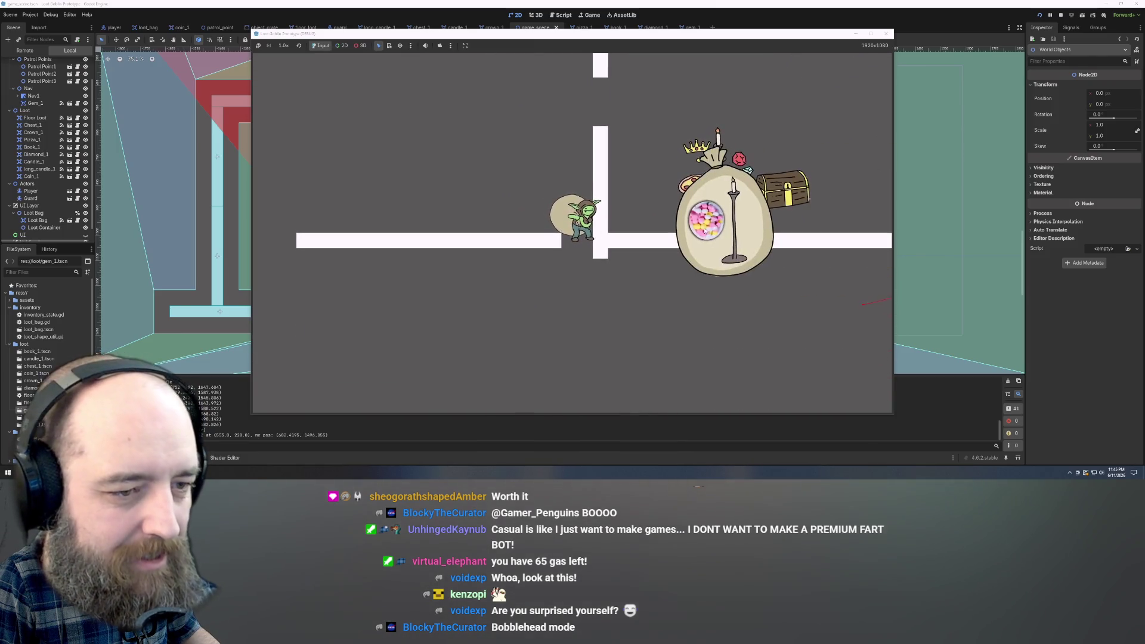
mouse_move(706, 230)
left_mouse_down()
mouse_move(581, 280)
mouse_move(568, 273)
left_mouse_up()
Take the long candle out of the loot bag, then put the candy bowl and candle back in.
mouse_move(736, 238)
left_mouse_down()
mouse_move(617, 317)
mouse_move(598, 310)
left_mouse_up()
key("s")
key("a")
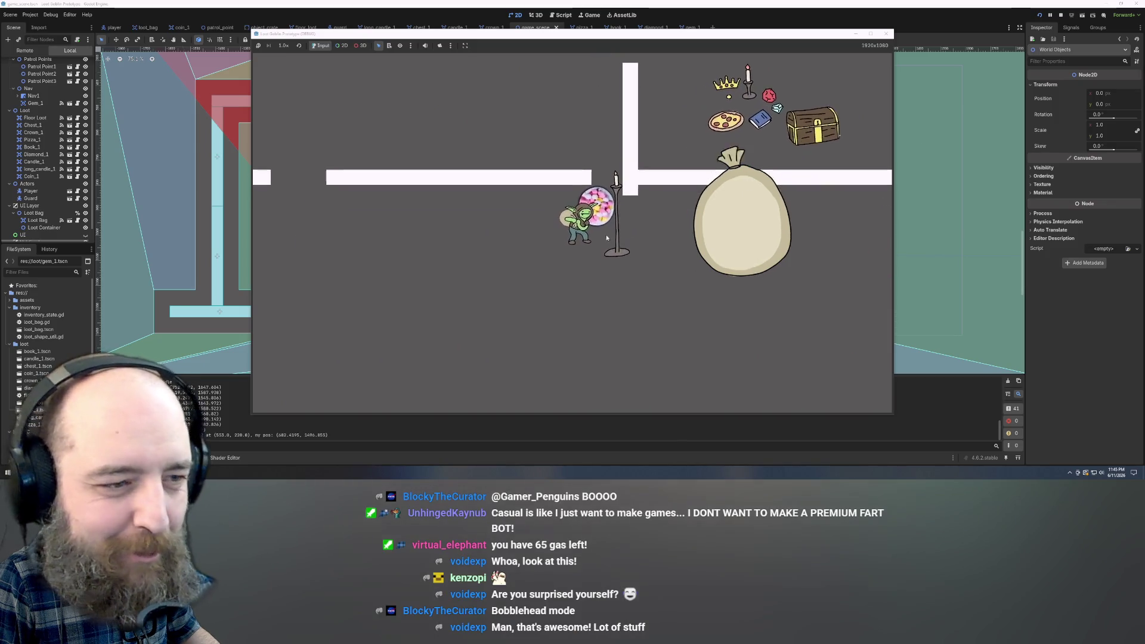
mouse_move(600, 212)
left_mouse_down()
mouse_move(726, 191)
mouse_move(616, 230)
mouse_move(729, 224)
left_mouse_up()
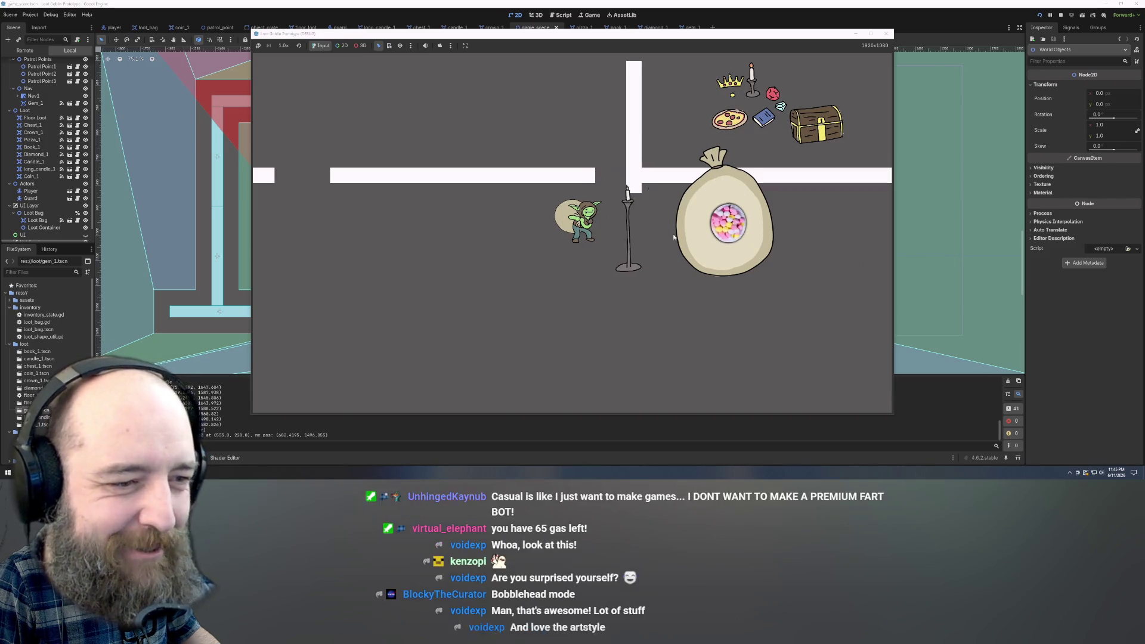
left_click_drag(627, 228, 708, 225)
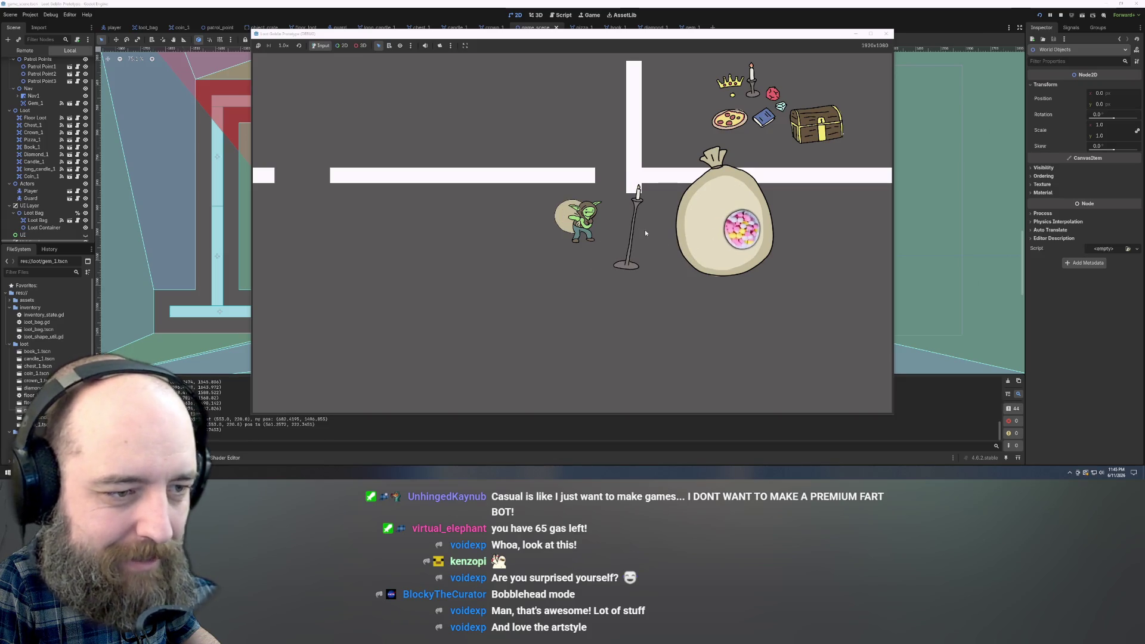
key("s")
key("s")
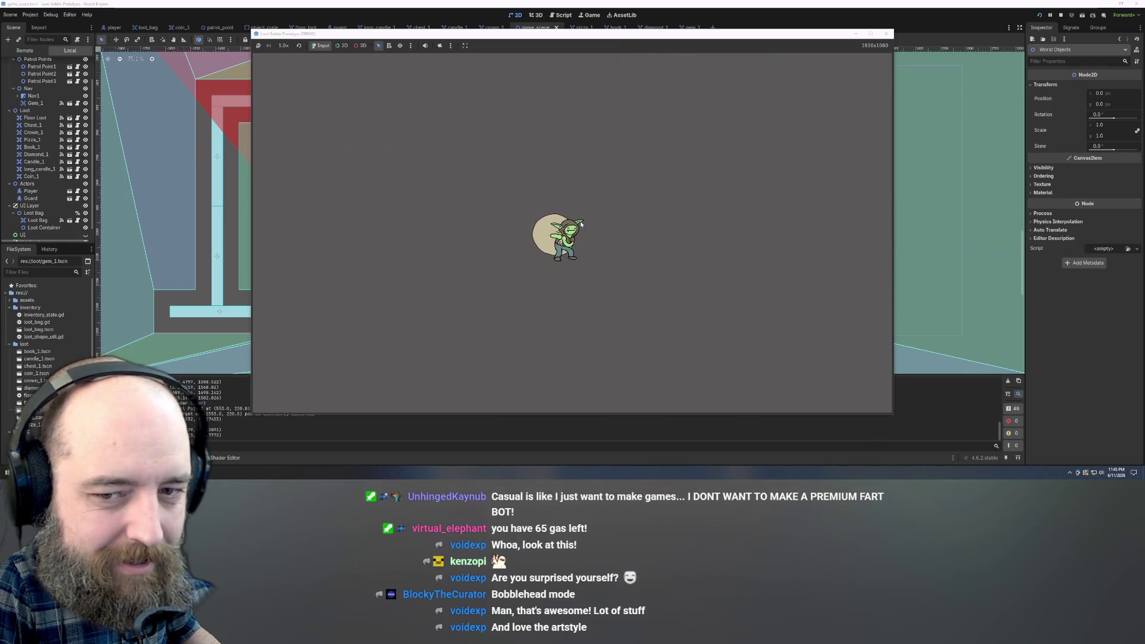
Walk the goblin up and right, stop the game with F8, and select Chest_1.
key("a")
key("w")
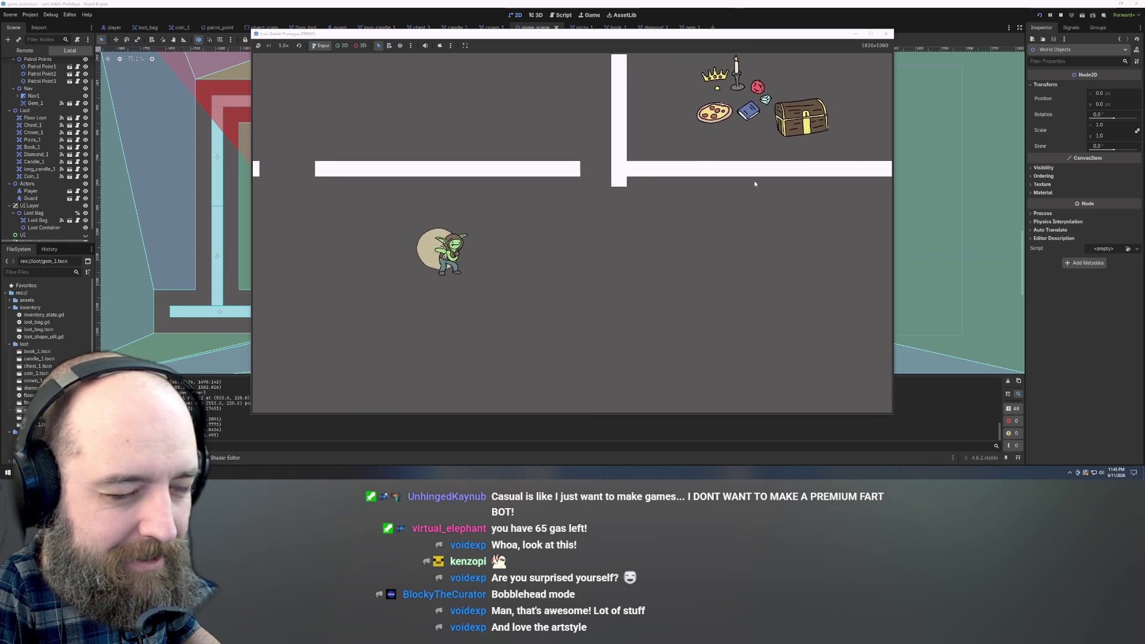
key("d")
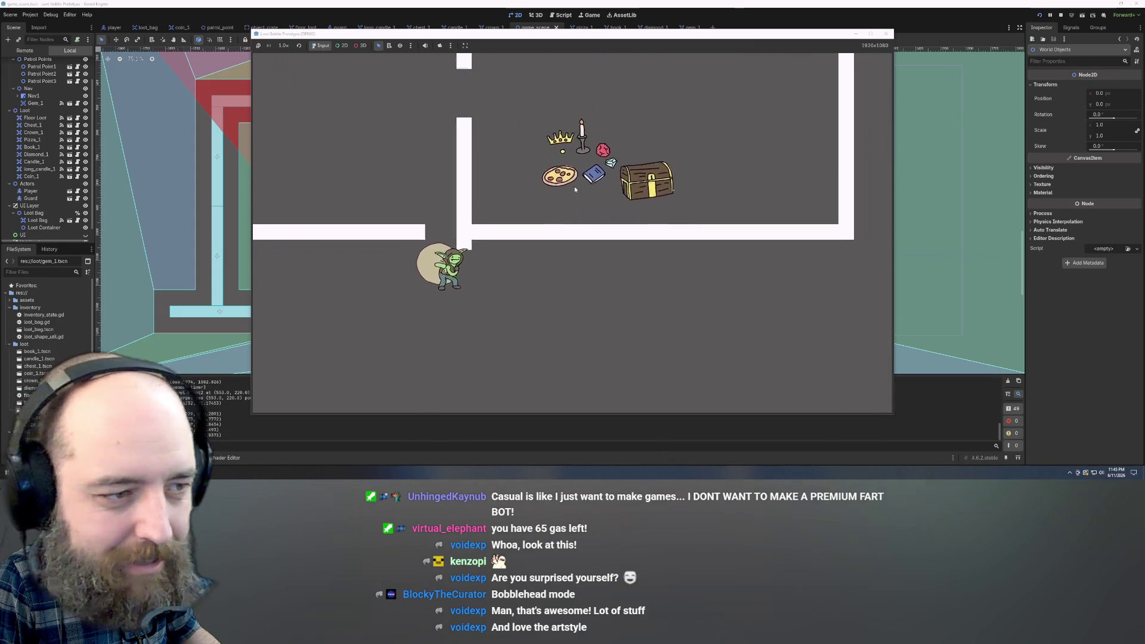
key("w")
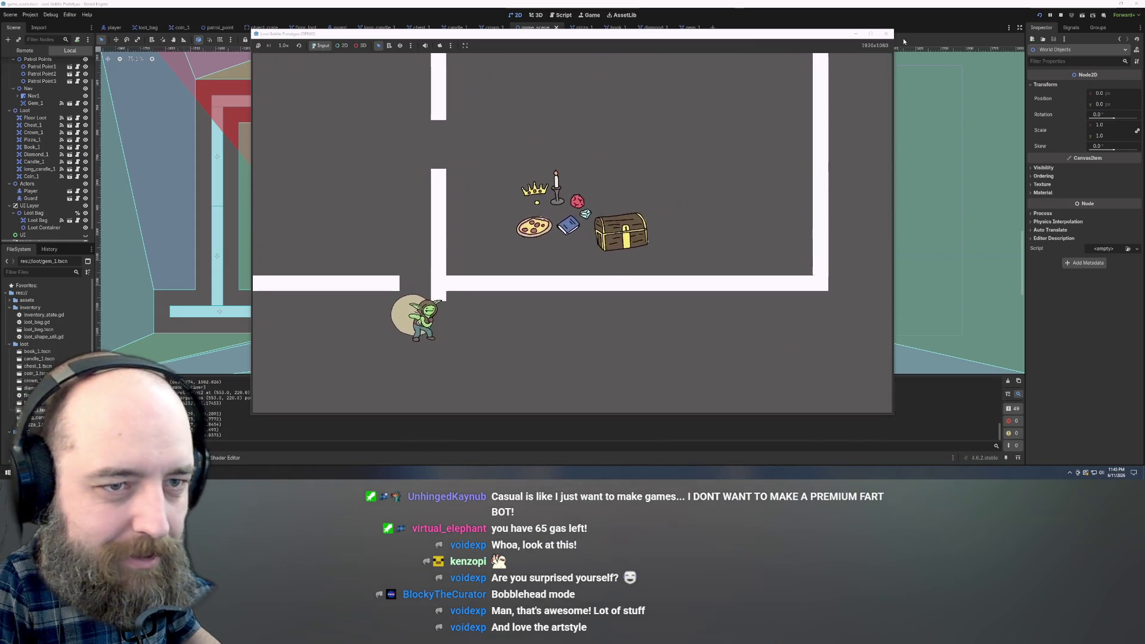
key("F8")
scroll(636, 277, "up", 8)
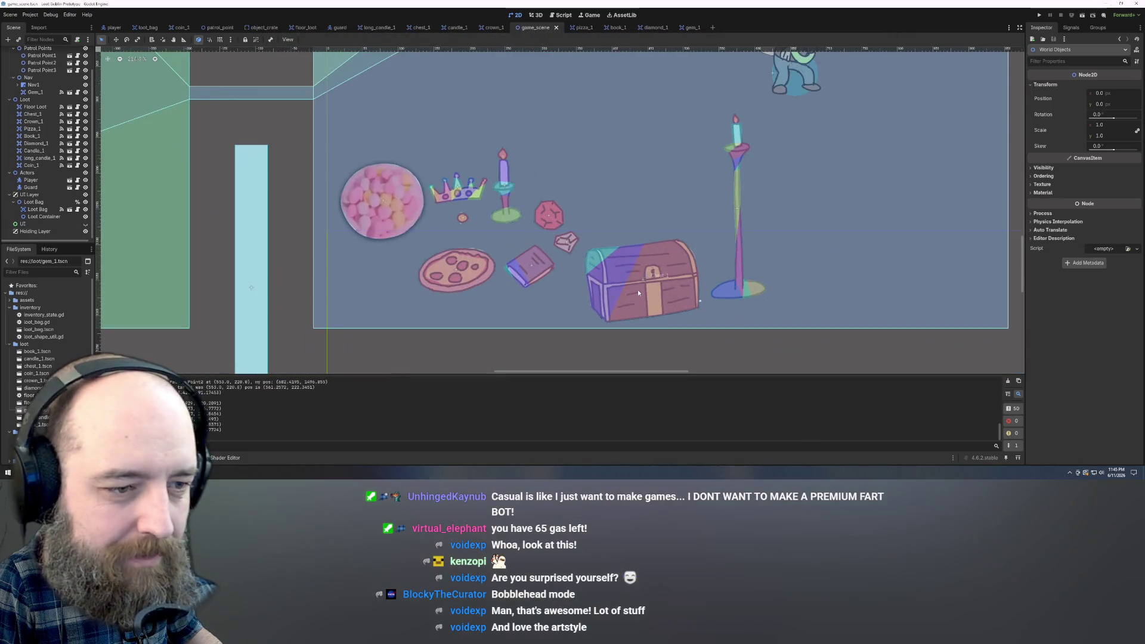
left_click(638, 288)
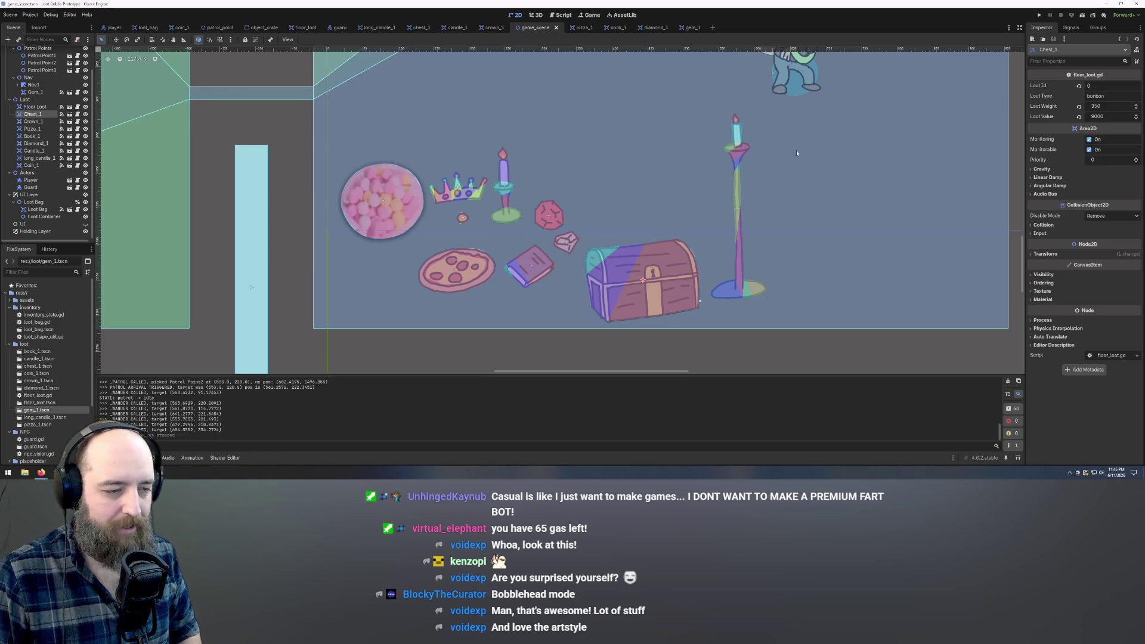
Compare long_candle_1's Loot Weight and Value with Chest_1's 350 and 9000.
scroll(607, 204, "down", 8)
scroll(646, 249, "up", 4)
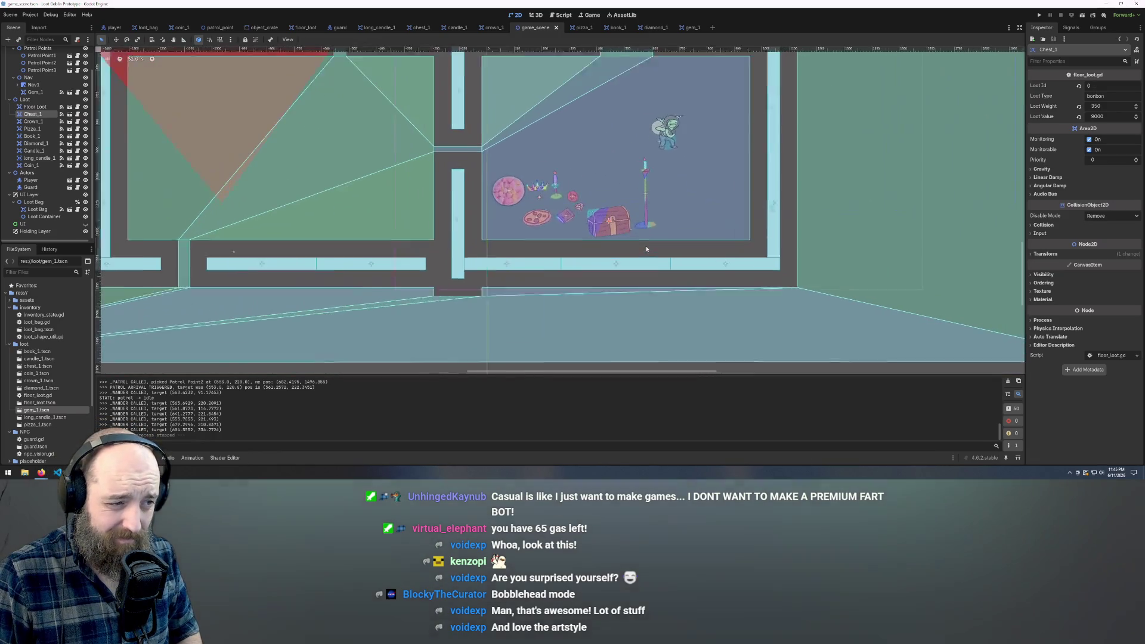
scroll(646, 249, "up", 4)
scroll(644, 245, "up", 3)
scroll(642, 243, "down", 3)
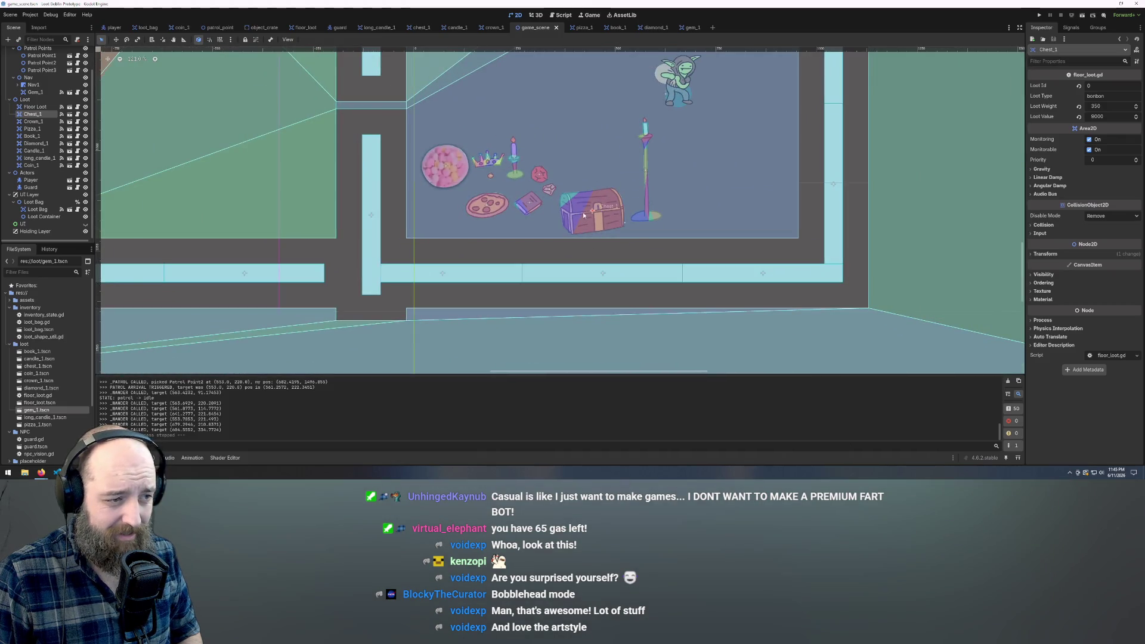
left_click(651, 180)
left_click(647, 173)
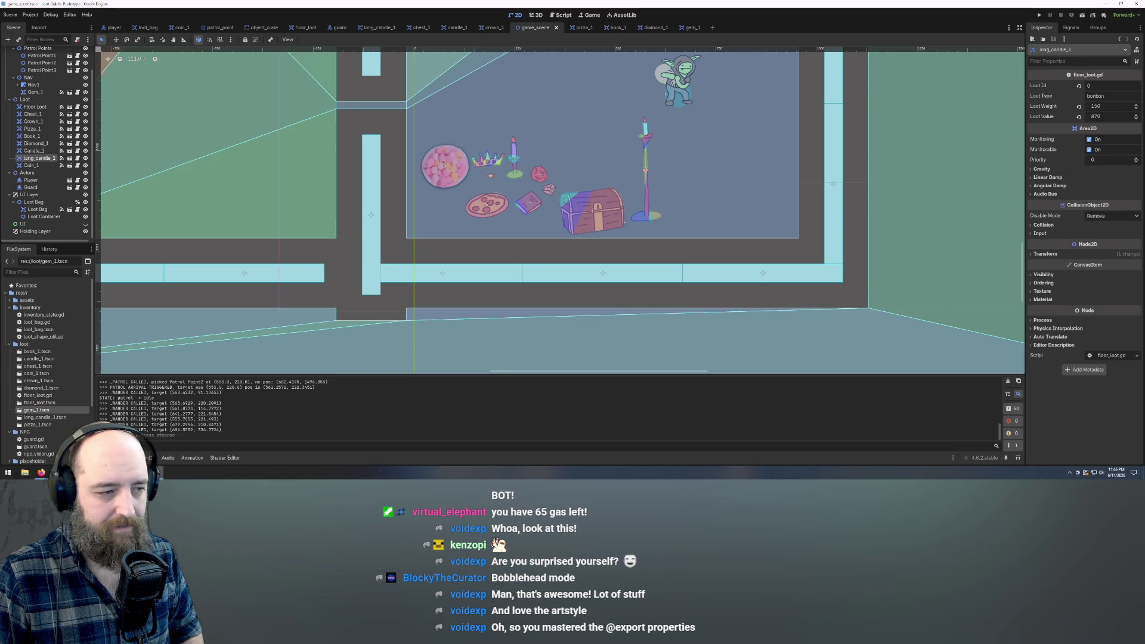
left_click(591, 213)
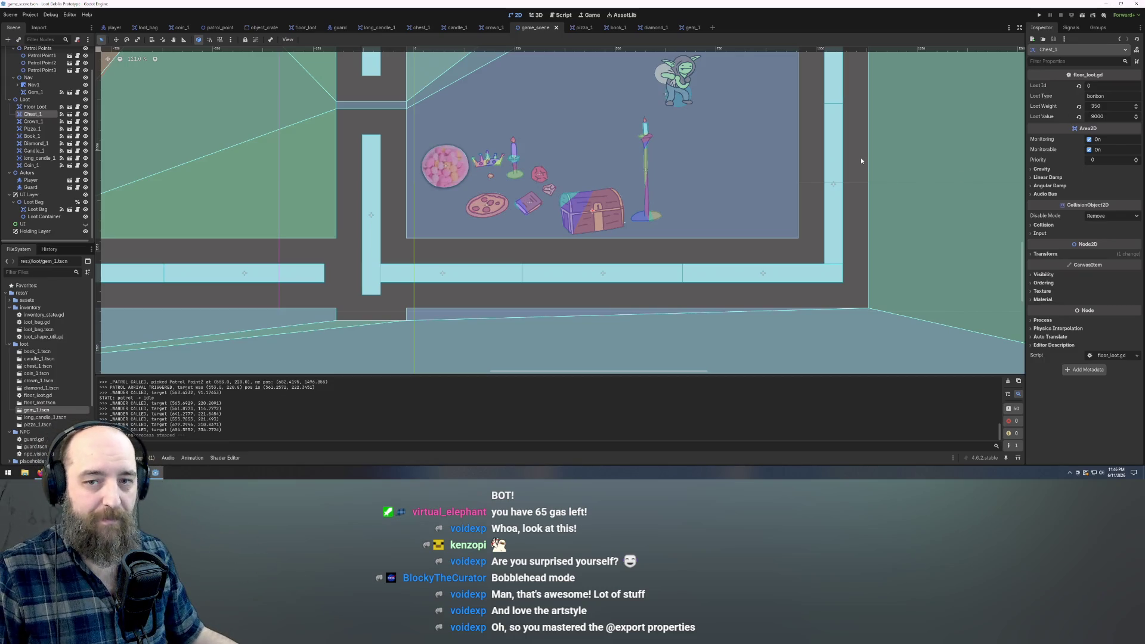
scroll(719, 184, "down", 7)
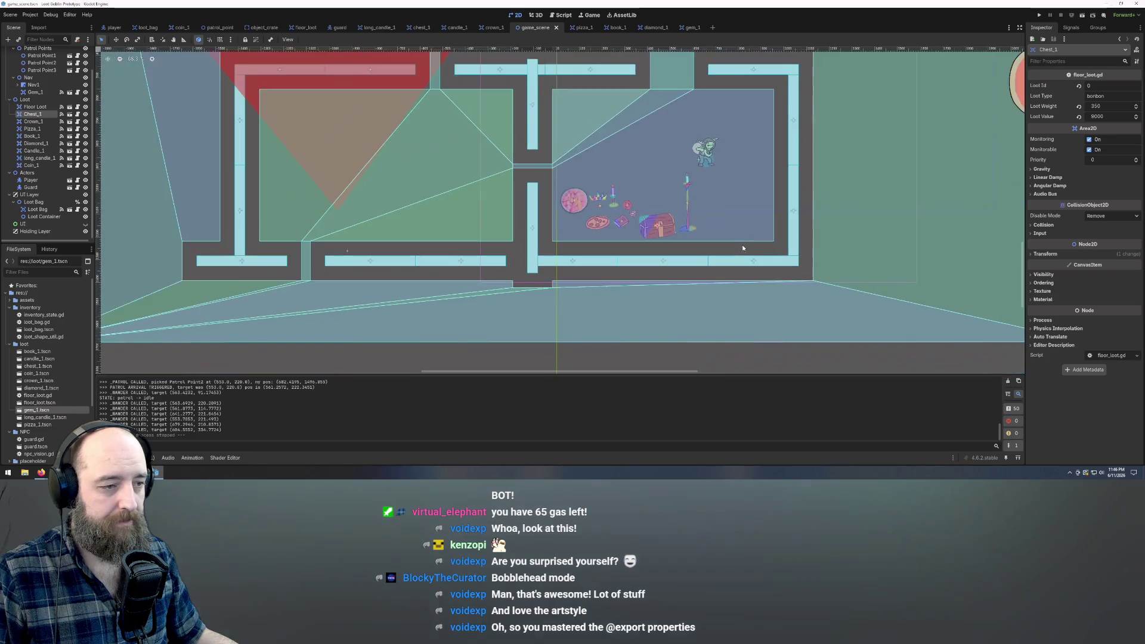
scroll(755, 237, "up", 4)
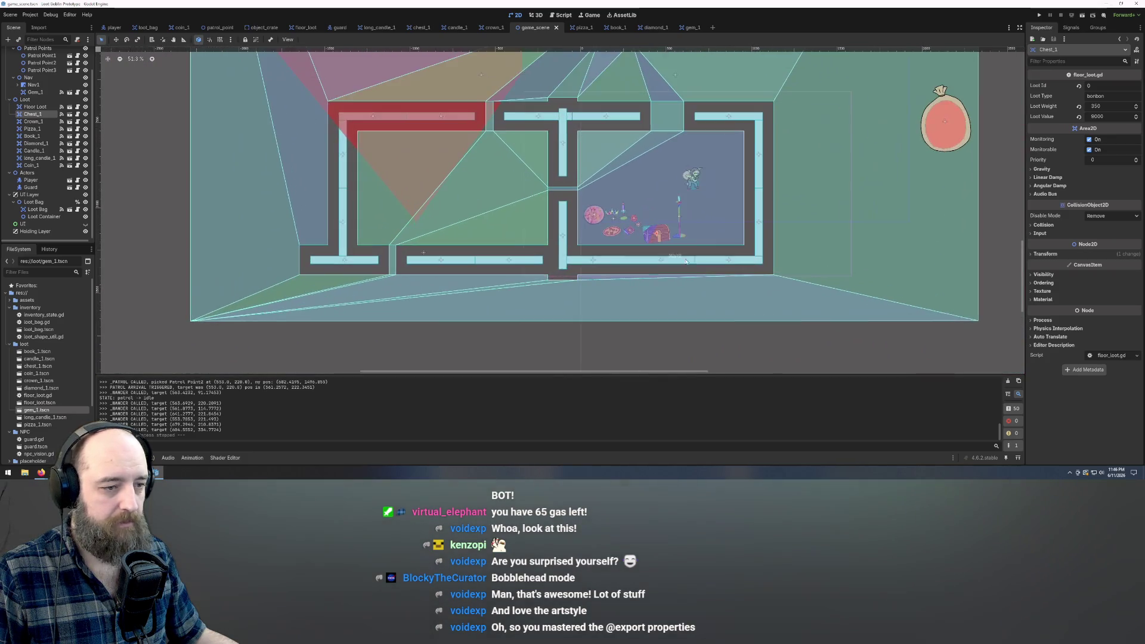
scroll(650, 232, "up", 4)
scroll(668, 250, "down", 6)
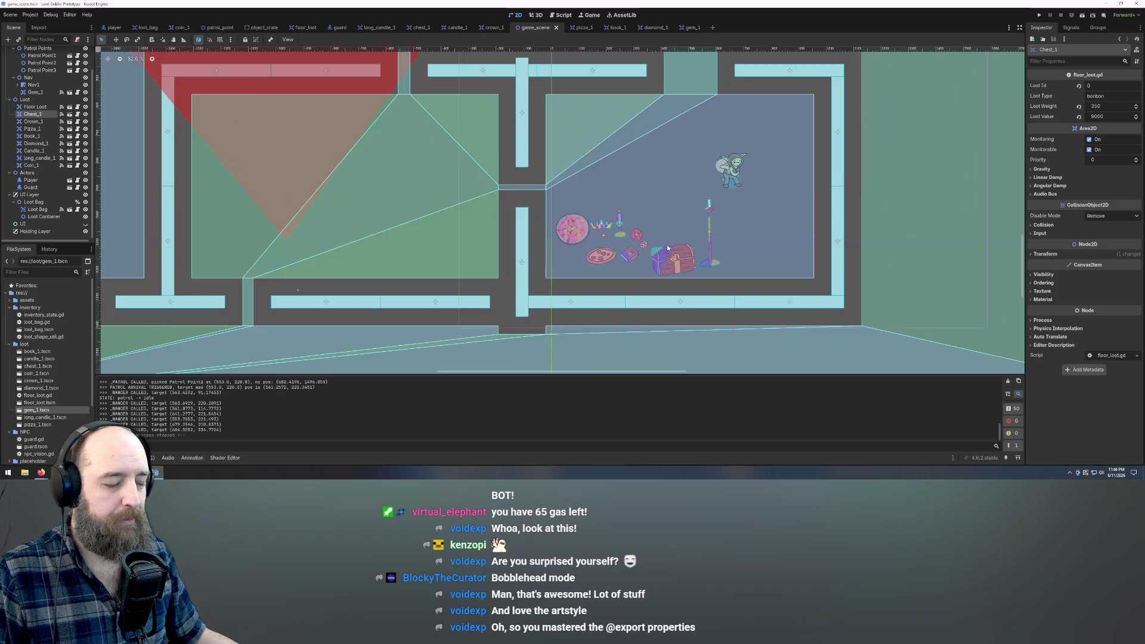
scroll(653, 296, "down", 1)
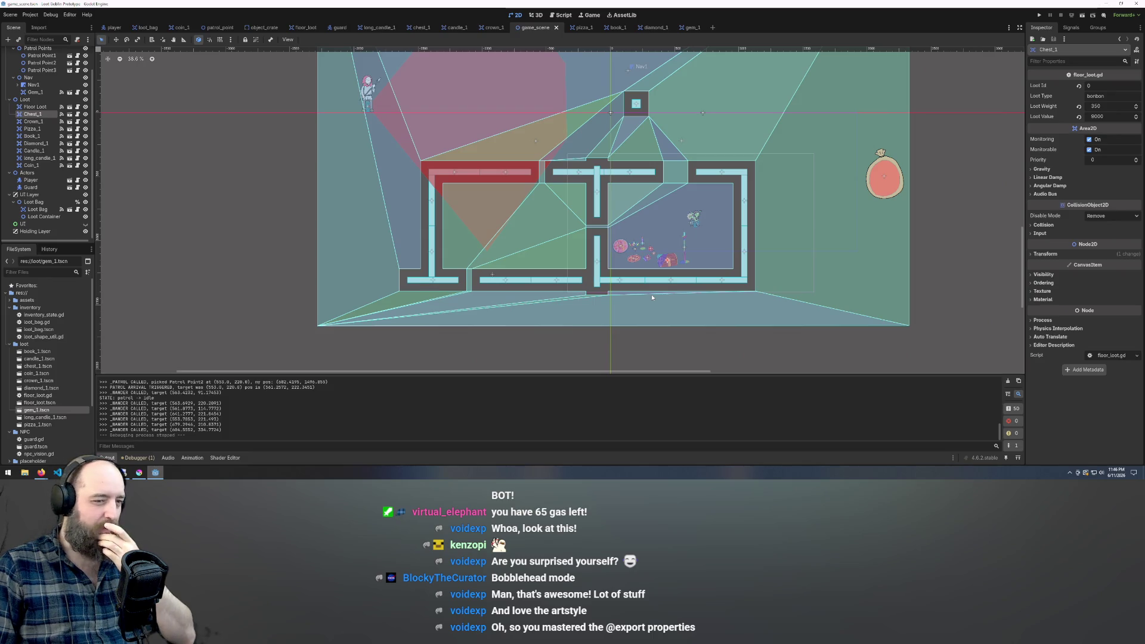
key("w")
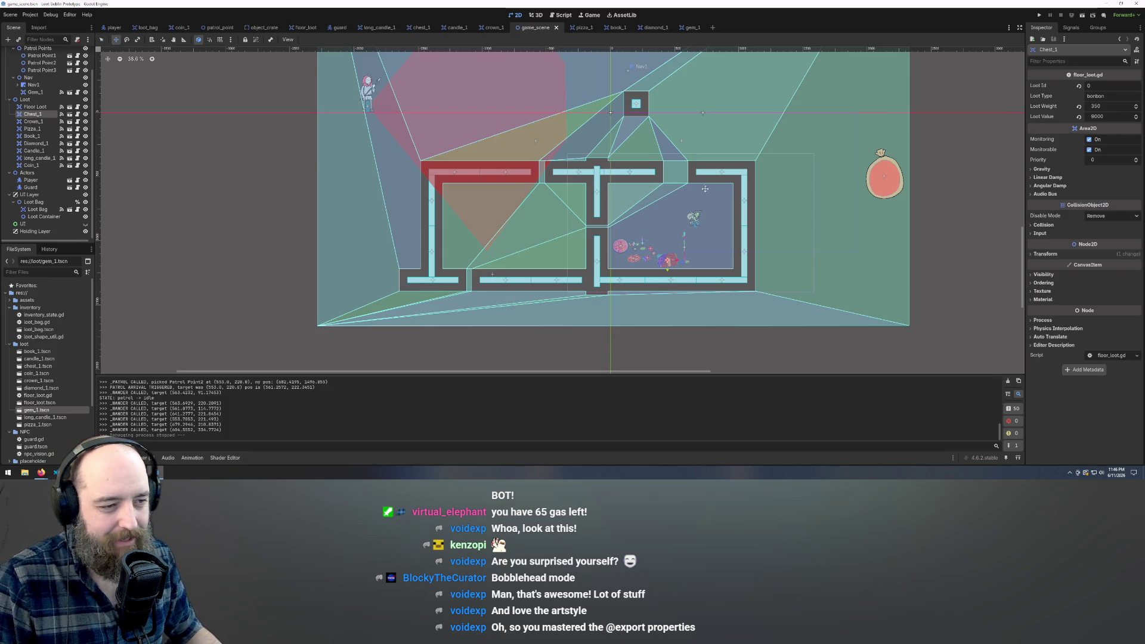
scroll(694, 180, "up", 2)
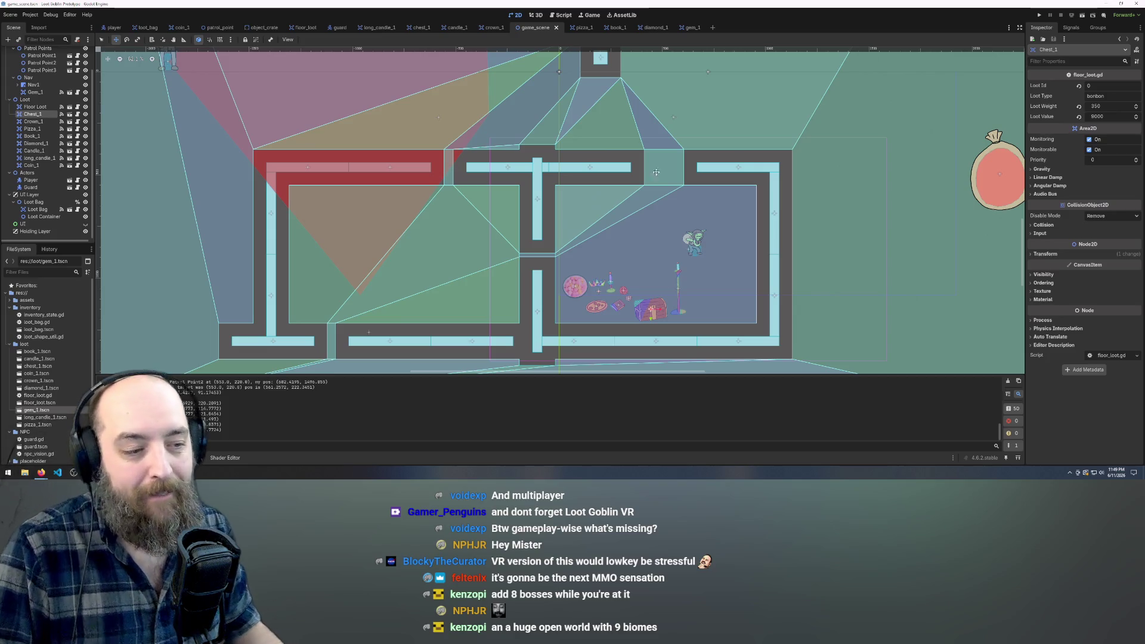
scroll(656, 172, "down", 5)
scroll(665, 239, "up", 2)
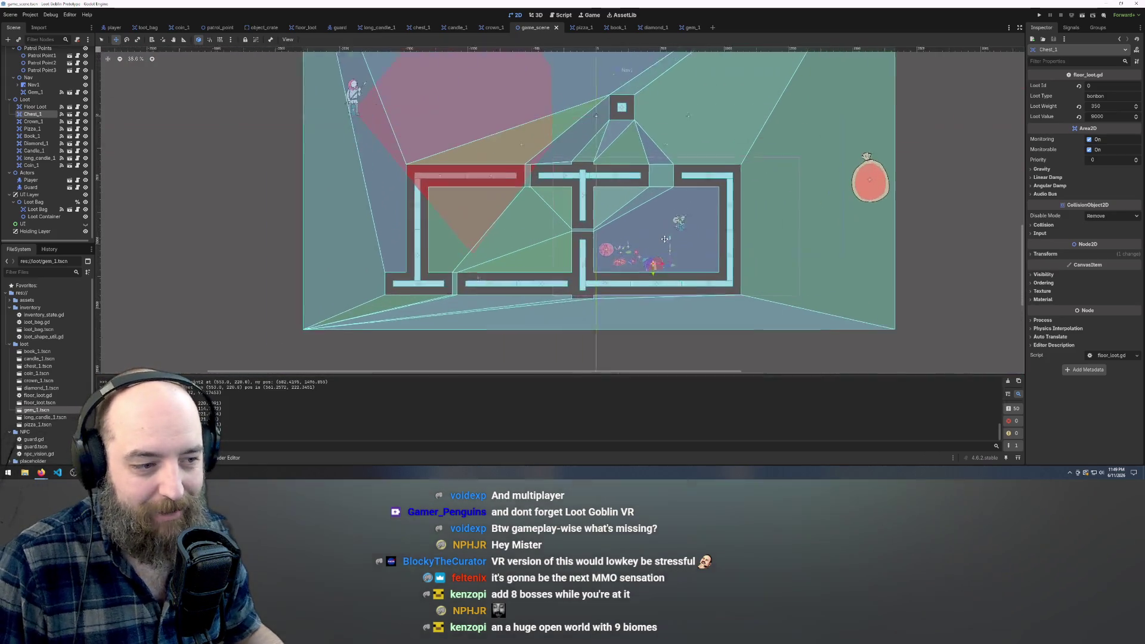
scroll(666, 239, "up", 2)
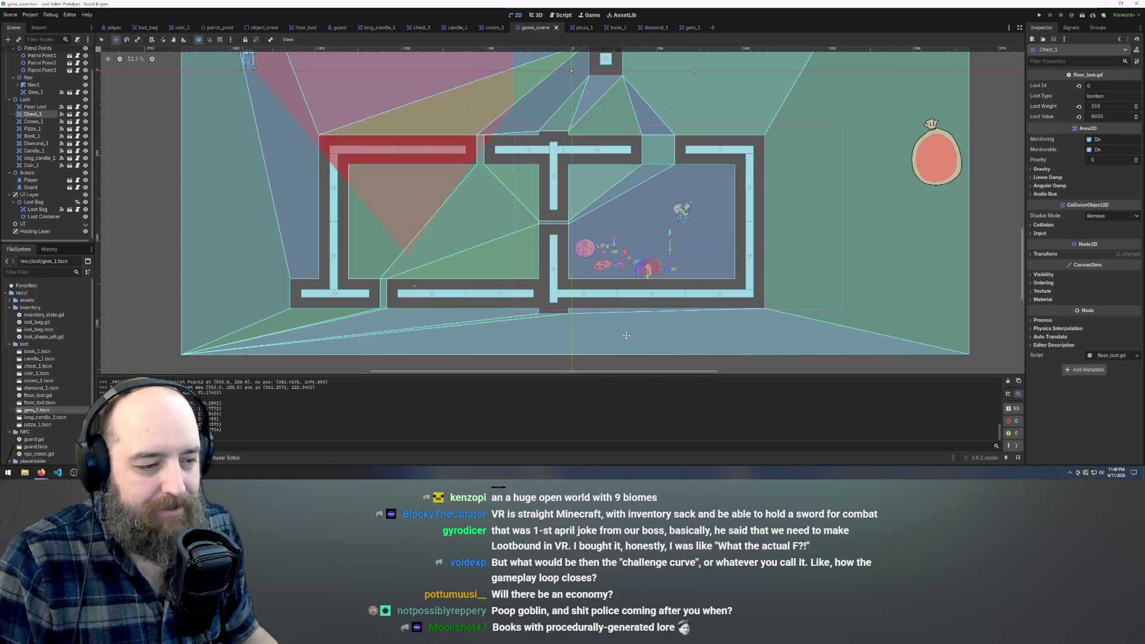
scroll(635, 256, "up", 5)
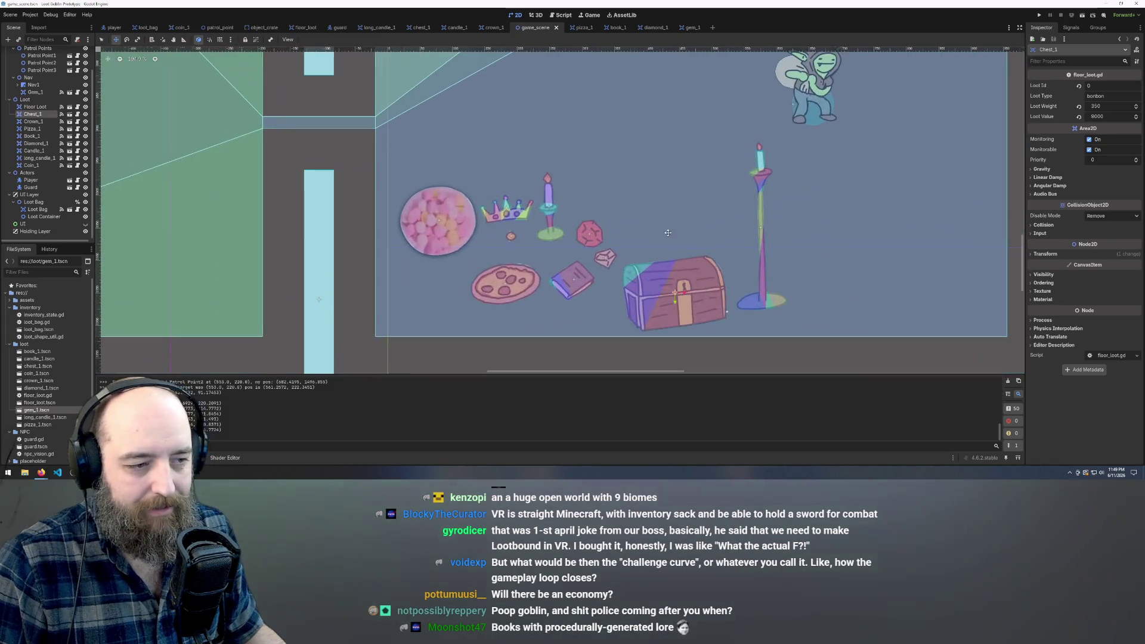
scroll(668, 283, "down", 4)
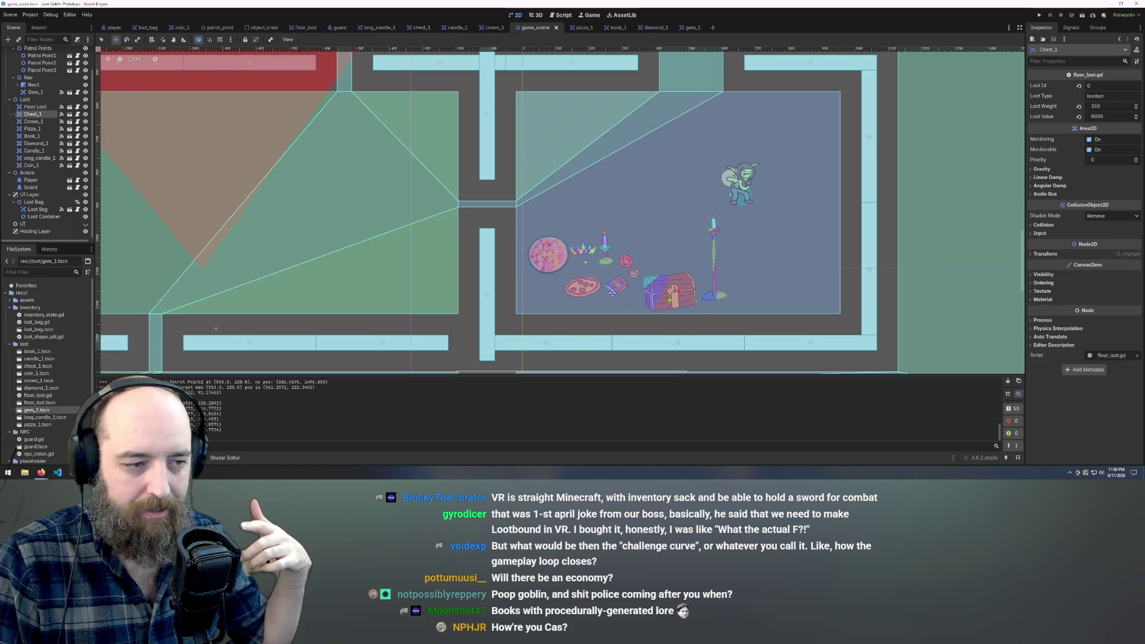
scroll(671, 295, "up", 5)
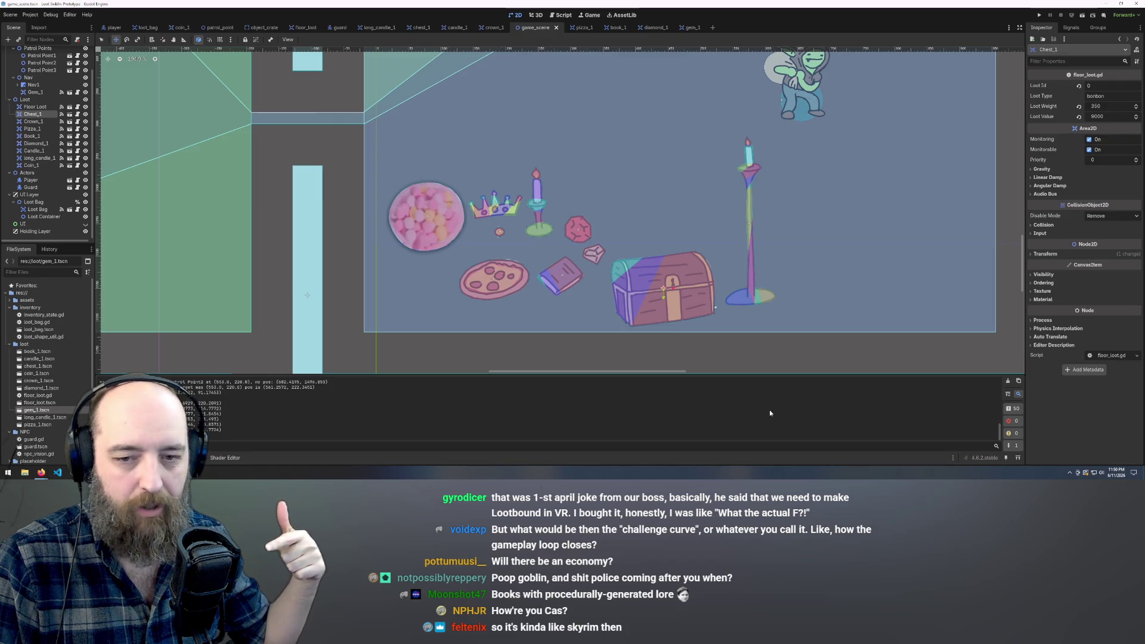
scroll(854, 306, "down", 3)
scroll(854, 307, "down", 6)
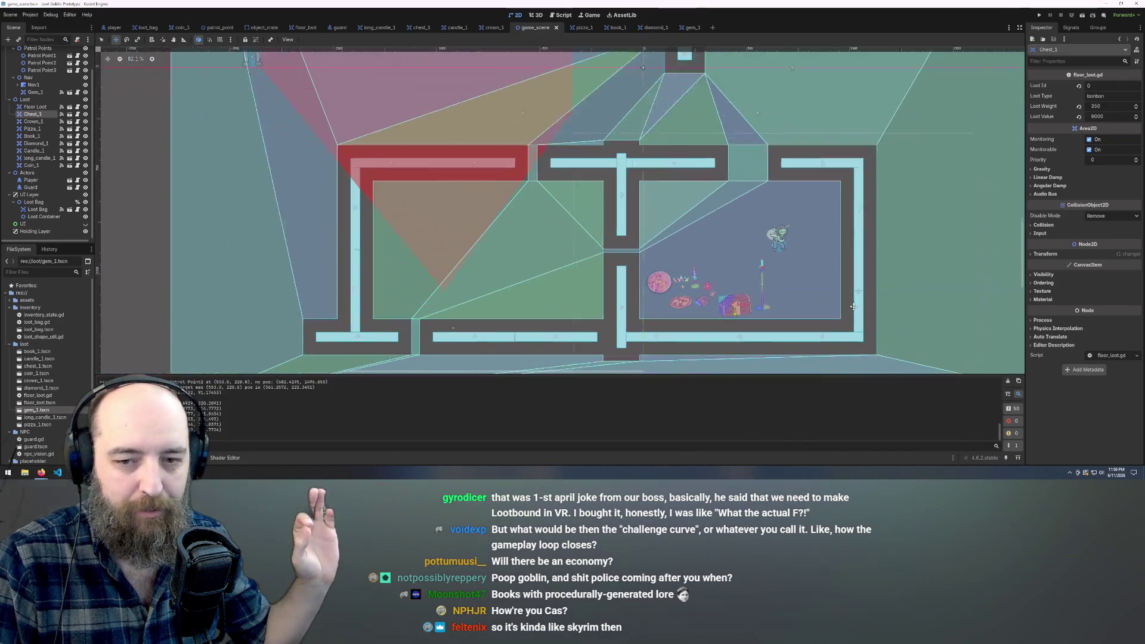
scroll(854, 306, "down", 1)
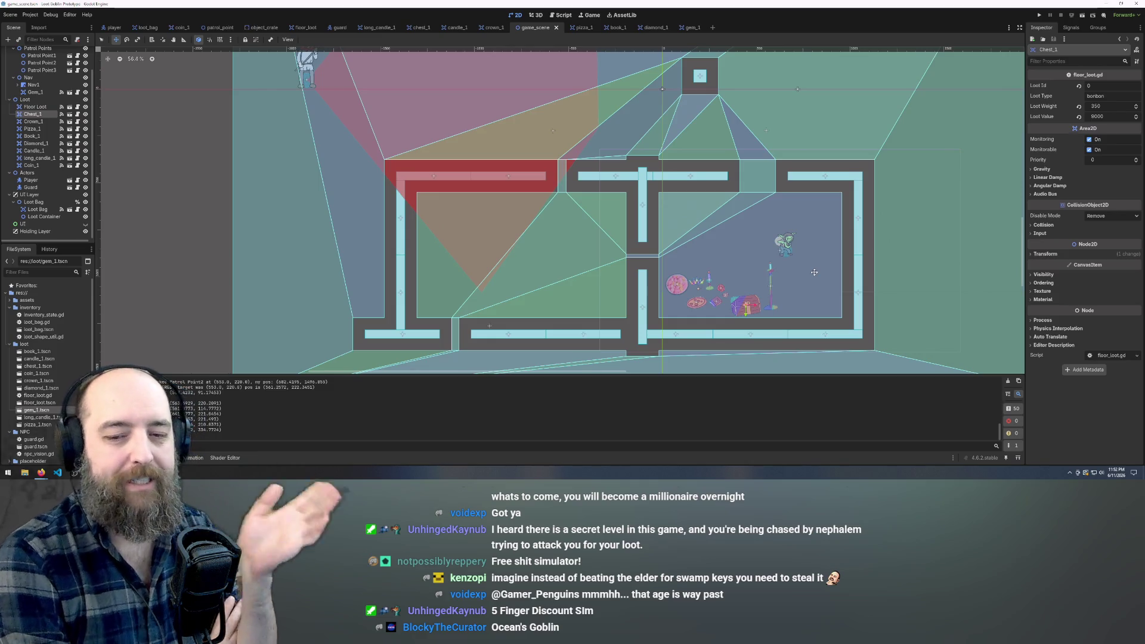
scroll(739, 301, "up", 5)
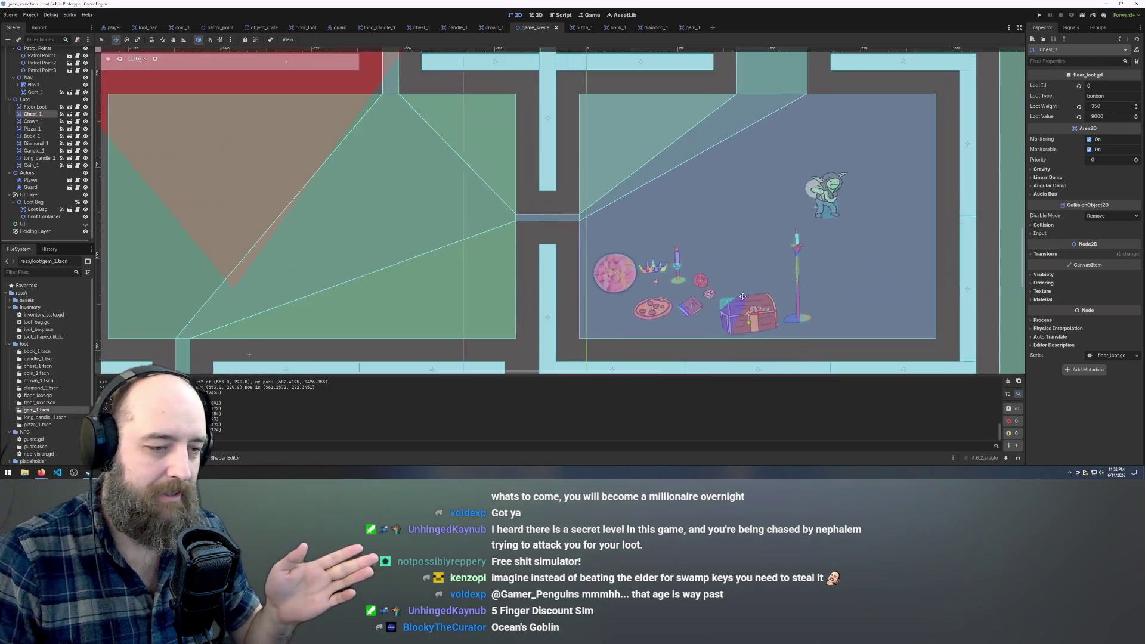
scroll(739, 302, "down", 6)
scroll(699, 241, "down", 2)
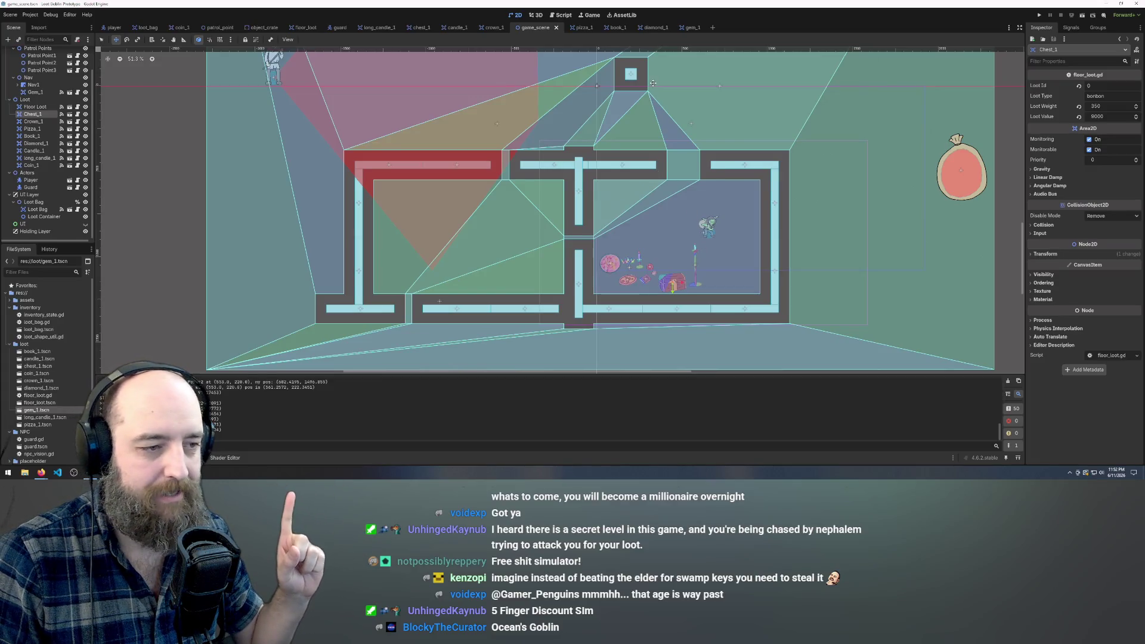
scroll(653, 83, "down", 5)
scroll(679, 180, "up", 5)
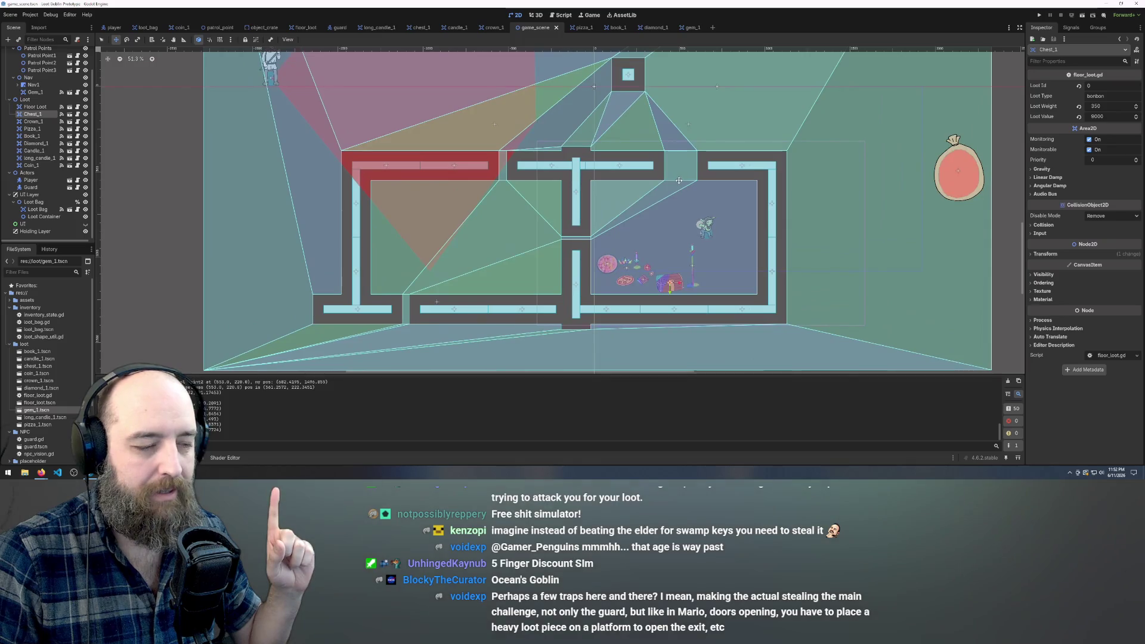
scroll(624, 274, "up", 5)
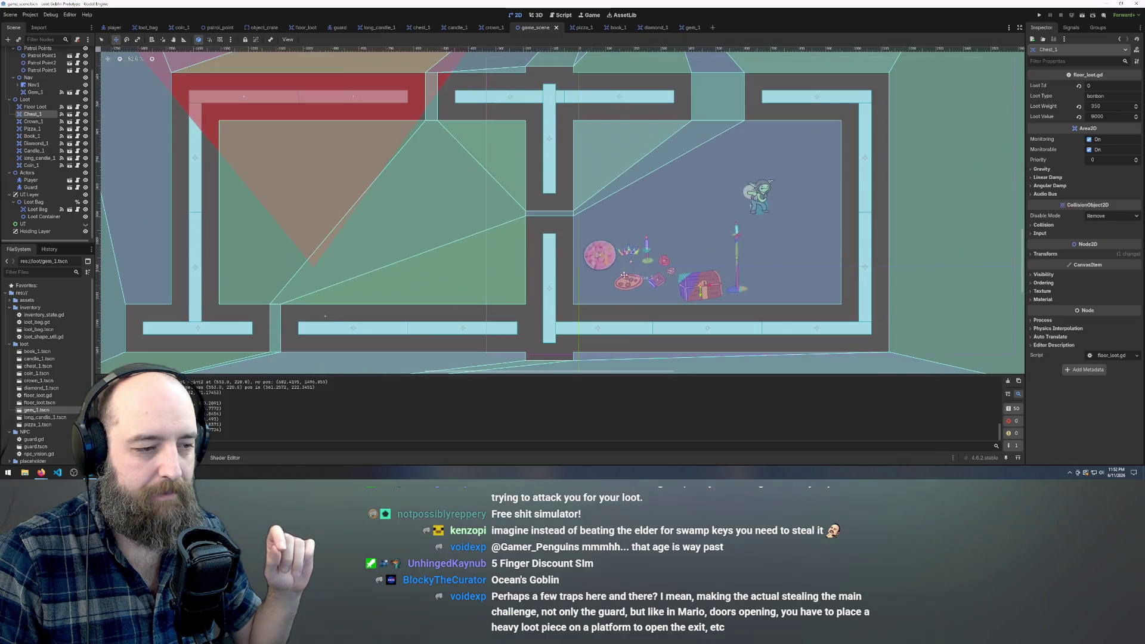
scroll(714, 218, "up", 4)
scroll(714, 219, "down", 6)
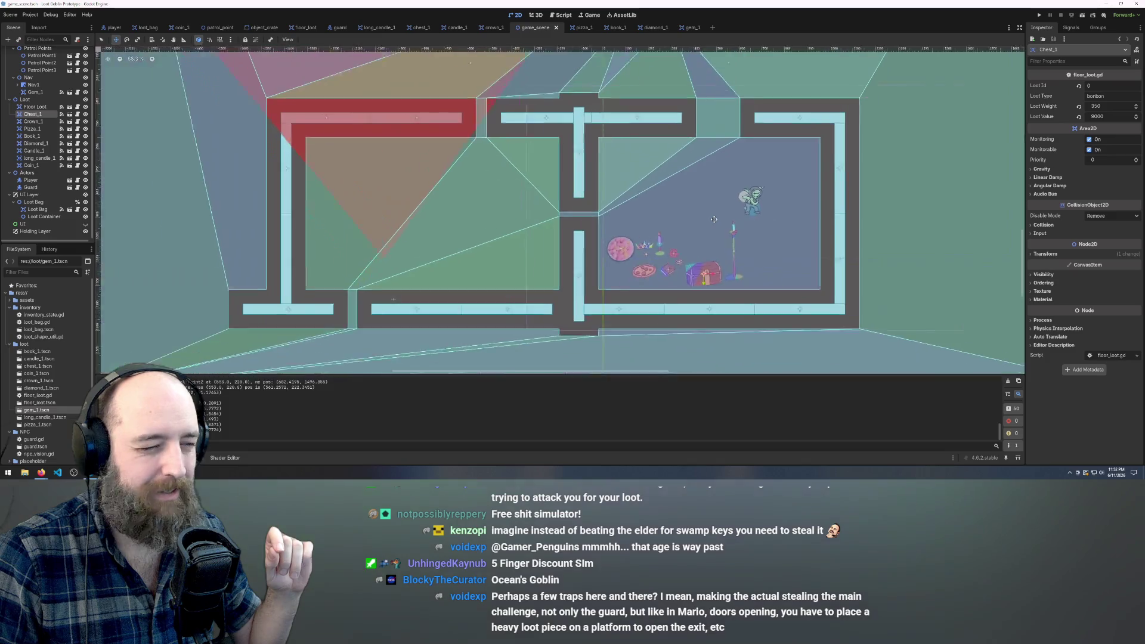
scroll(714, 219, "down", 1)
scroll(705, 130, "down", 1)
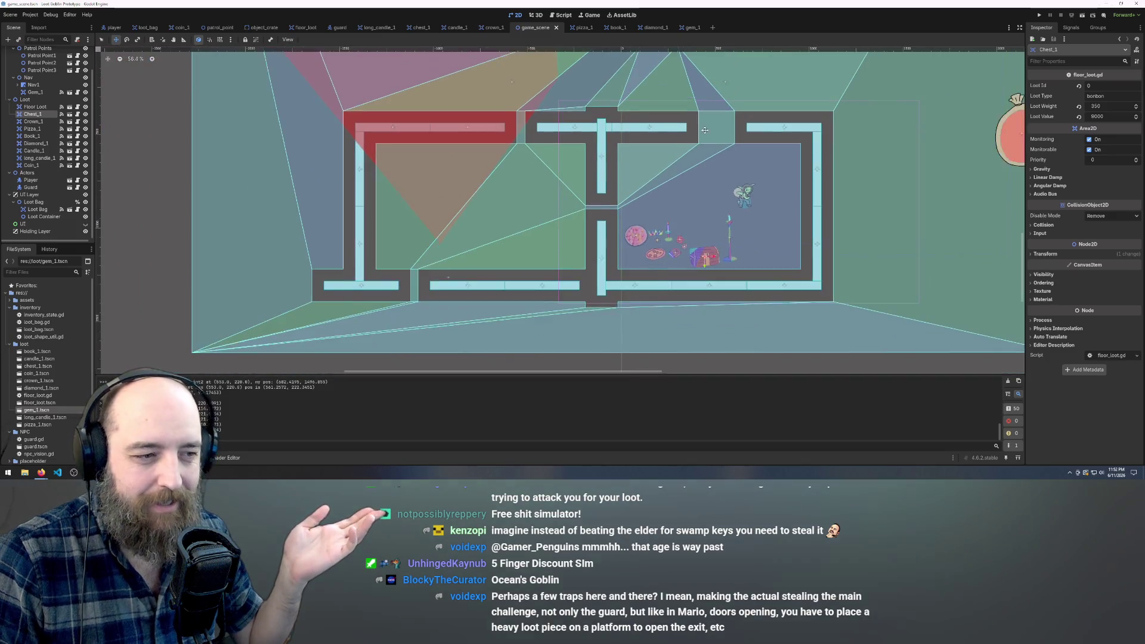
scroll(705, 130, "down", 3)
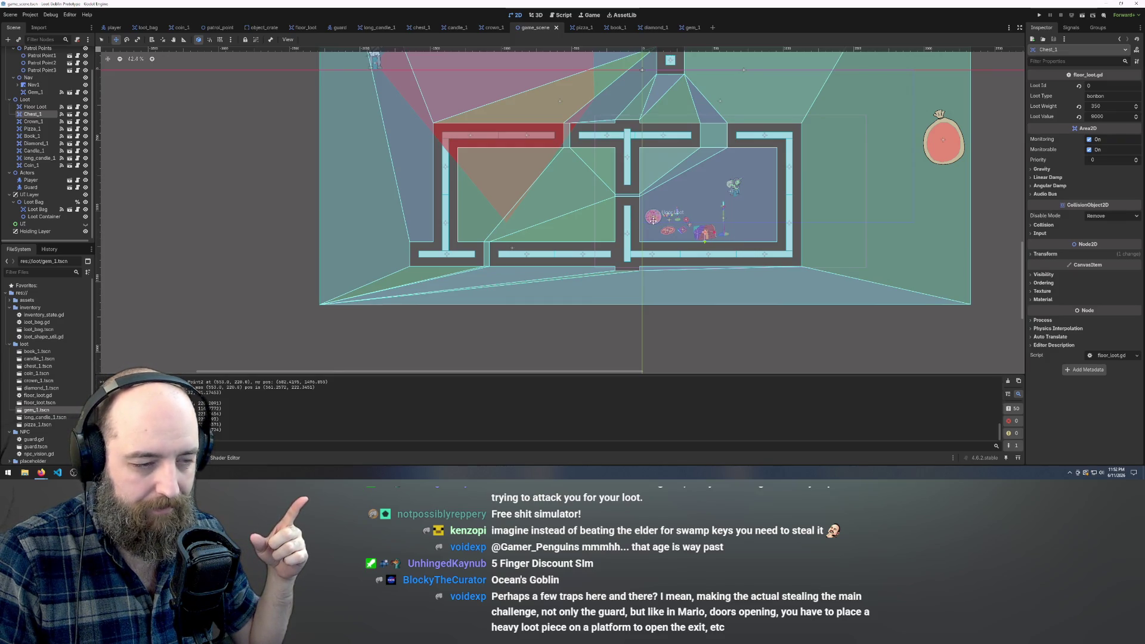
scroll(731, 269, "down", 3)
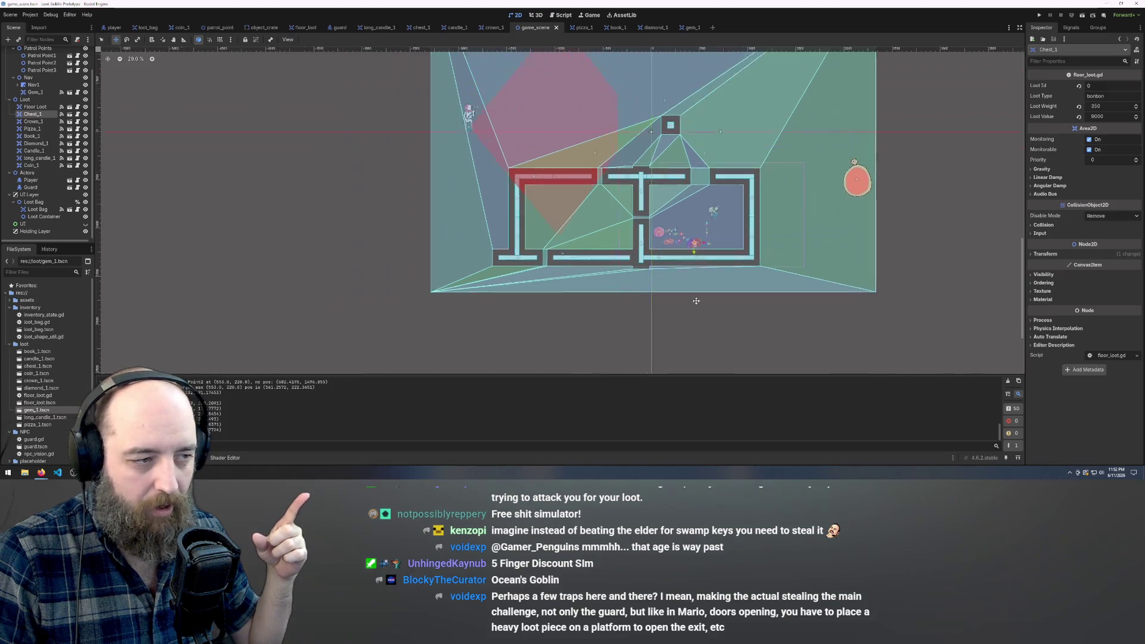
scroll(499, 208, "up", 1)
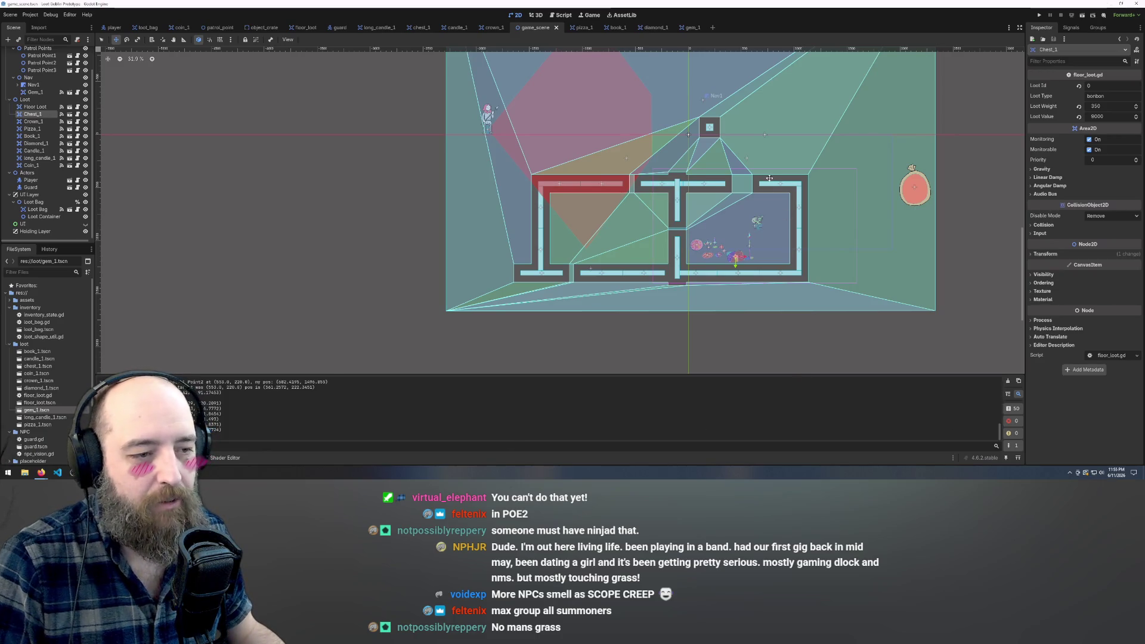
Run the game with F5 and walk the goblin between the loot pile and the candy jar.
left_click(388, 208)
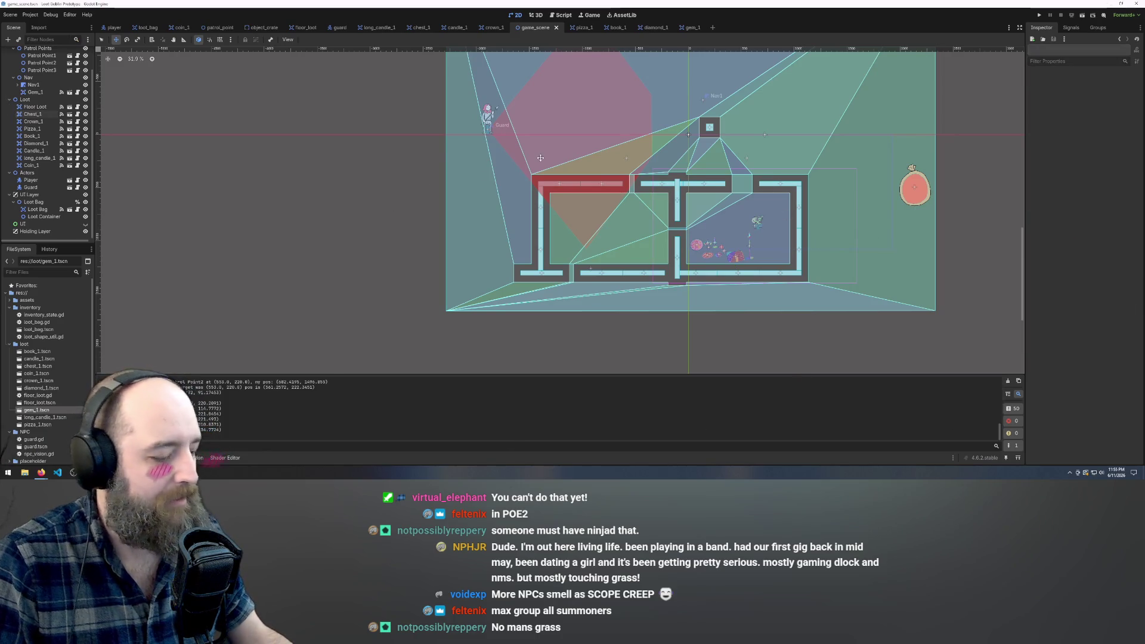
key("F5")
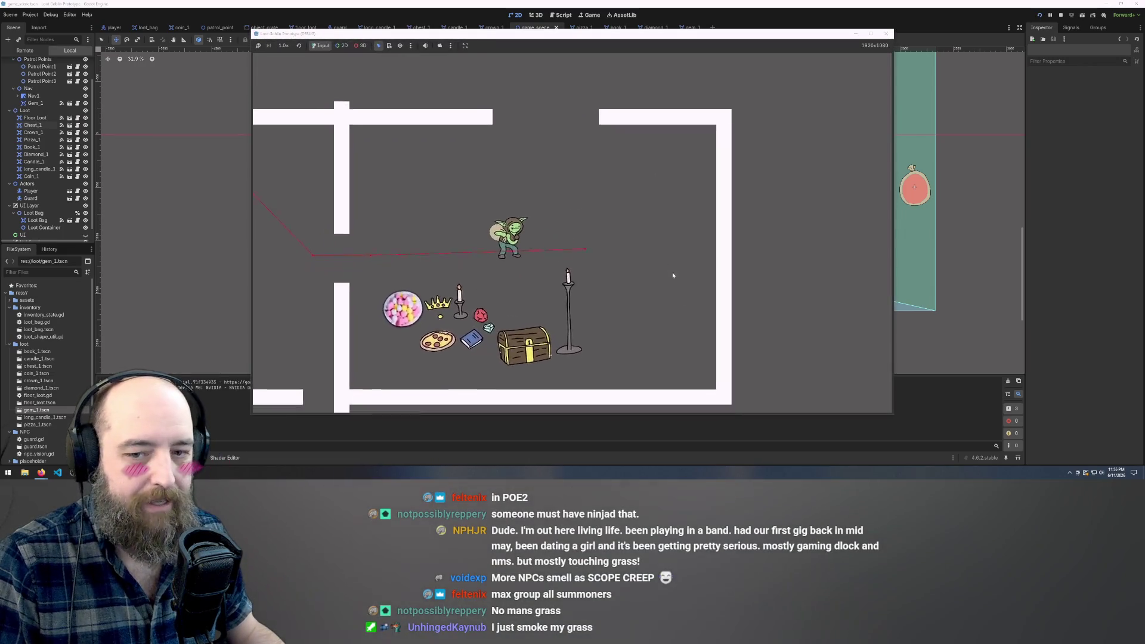
key("a")
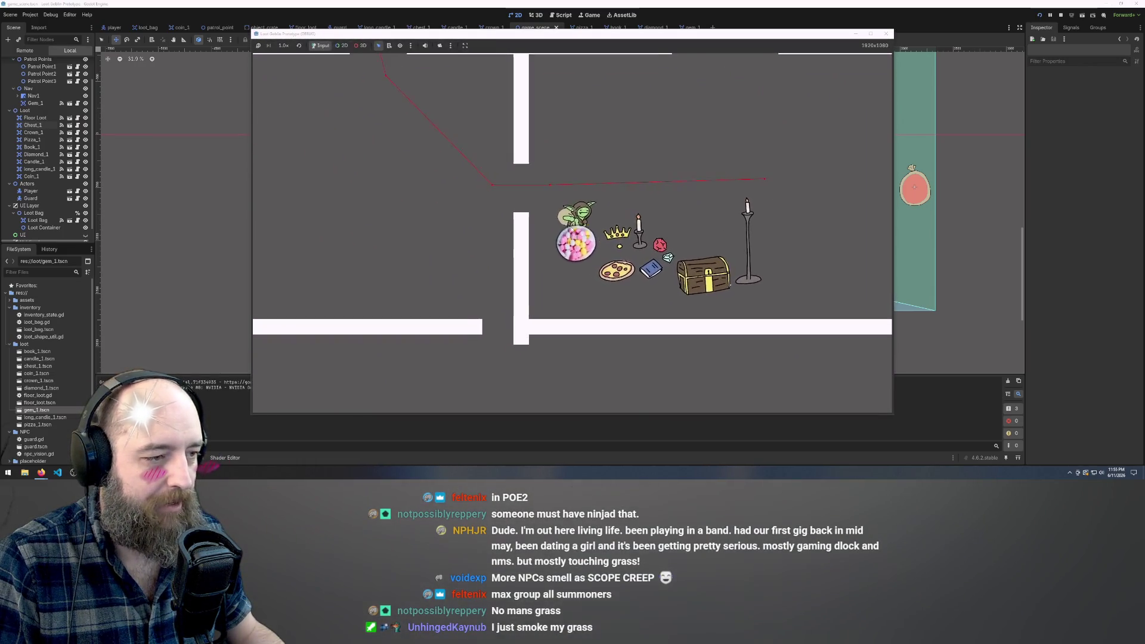
key("d")
key("a")
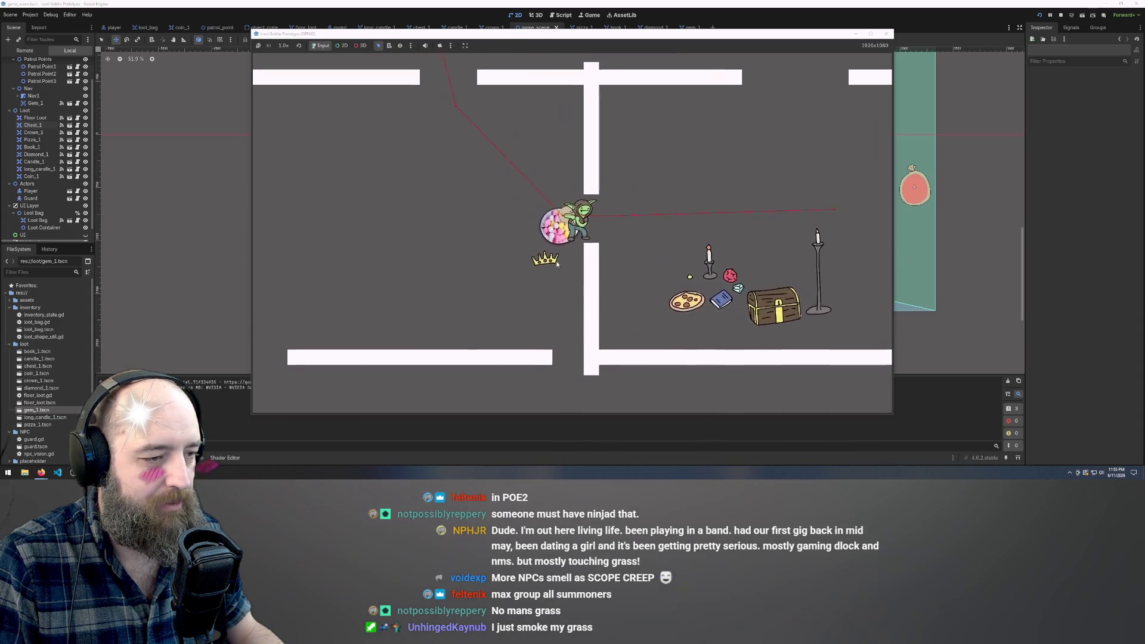
key("d")
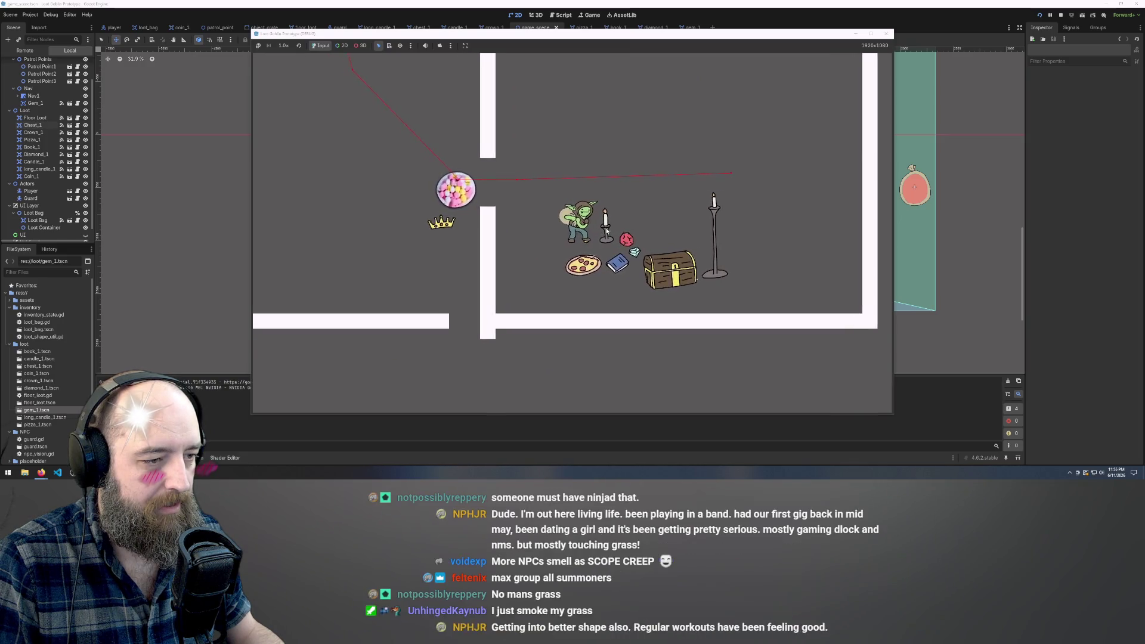
key("a")
key("d")
Walk the goblin through the doorway to the treasure chest, dodging around the guard.
key("a")
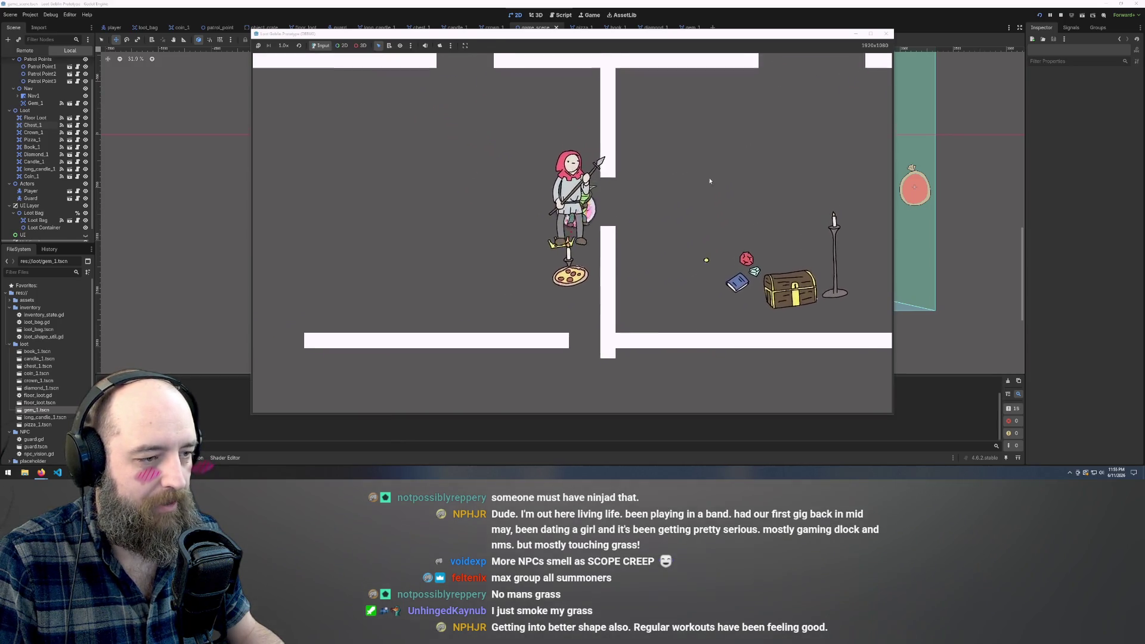
key("d")
key("a")
key("w")
key("s")
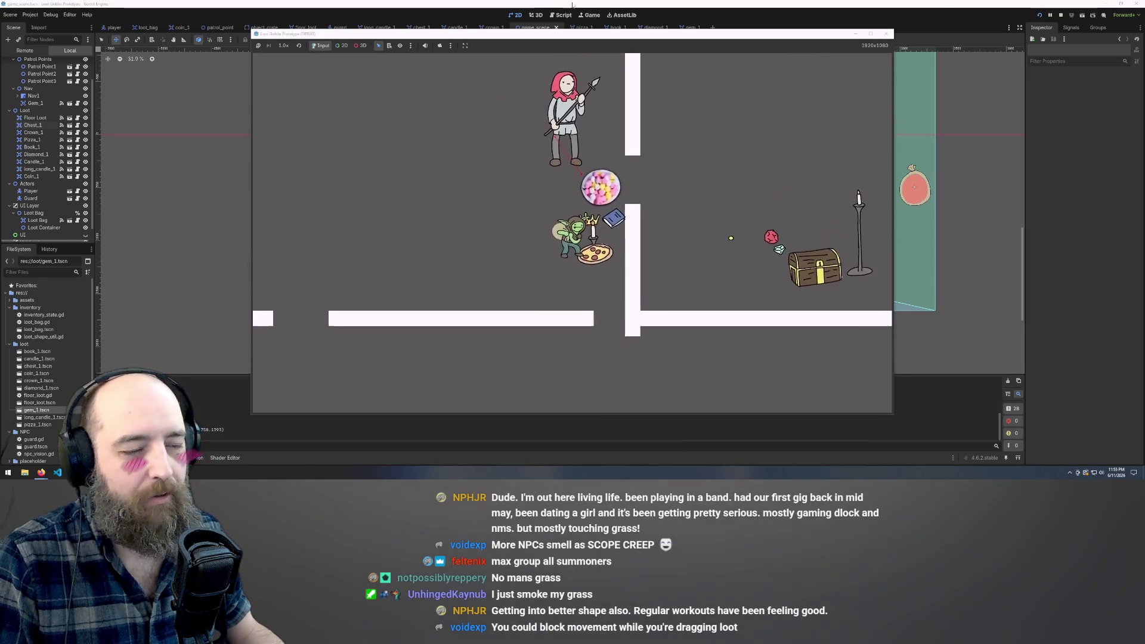
key("w")
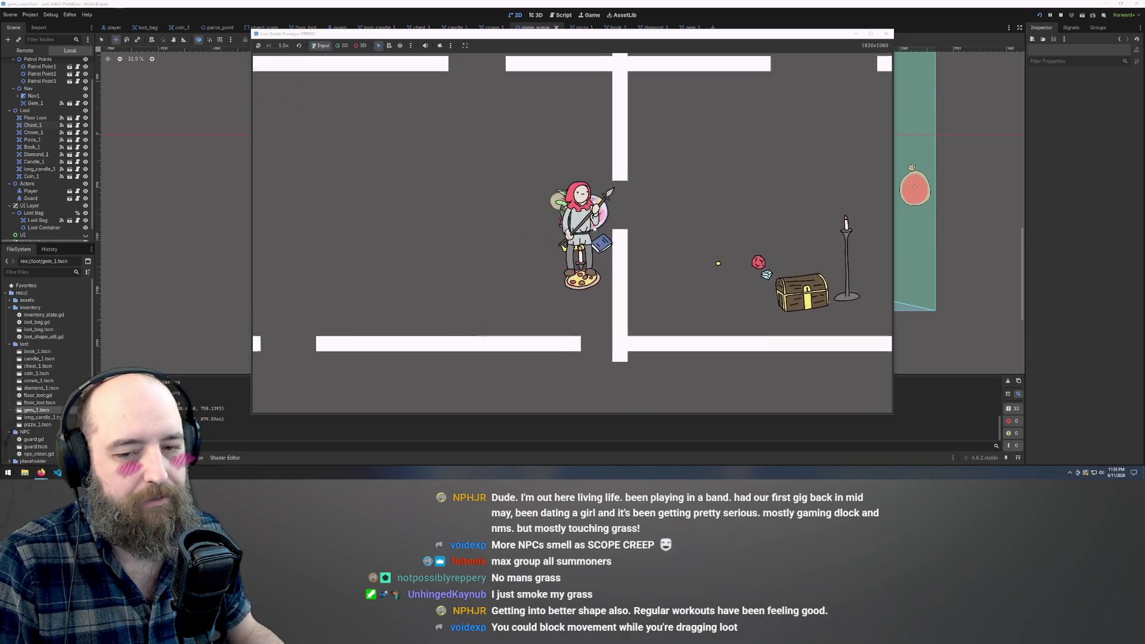
key("d")
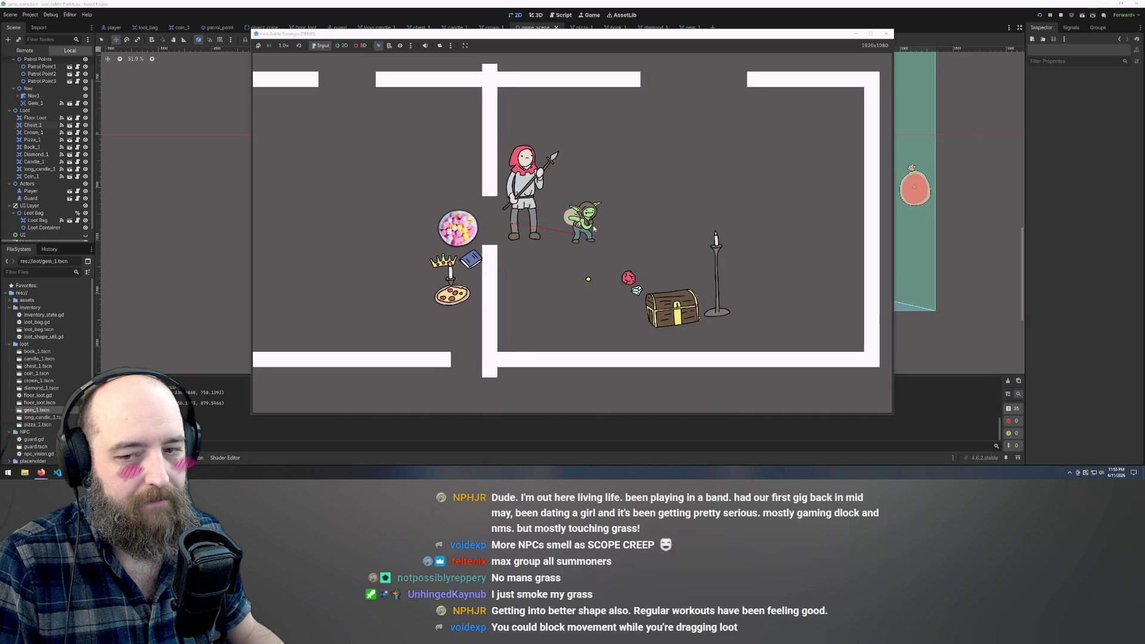
key("s")
key("a")
key("d")
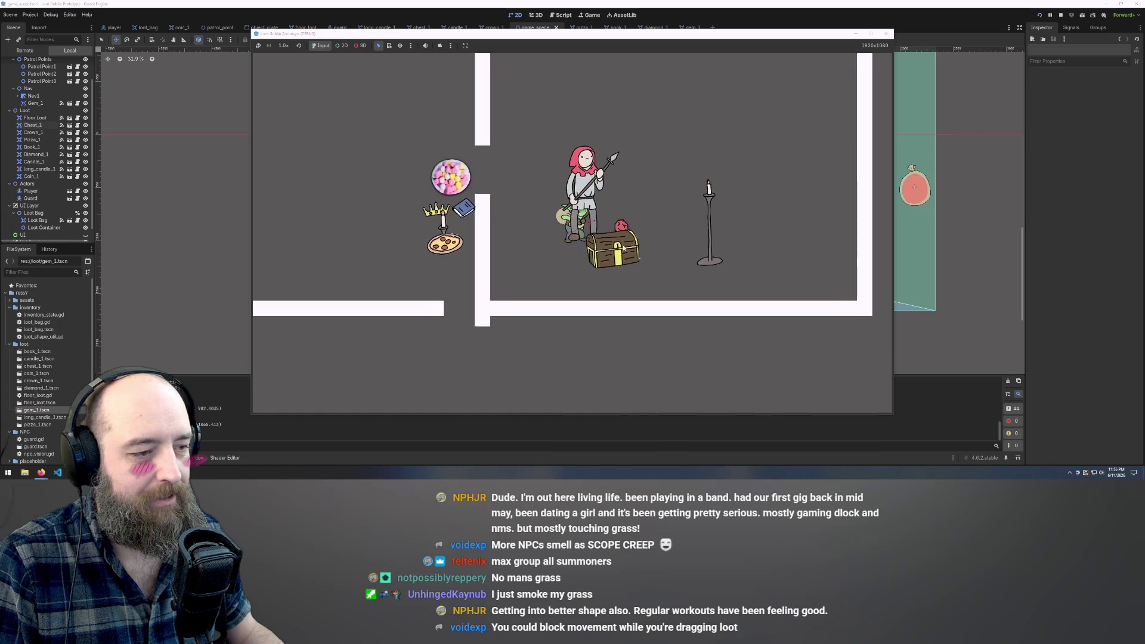
Pick up and haul the treasure chest twice, then walk the goblin left away from it.
key("w")
key("a")
mouse_move(623, 247)
left_mouse_down()
mouse_move(629, 236)
mouse_move(610, 224)
mouse_move(557, 235)
mouse_move(545, 263)
mouse_move(561, 281)
mouse_move(567, 206)
mouse_move(572, 266)
mouse_move(593, 274)
mouse_move(511, 223)
left_mouse_up()
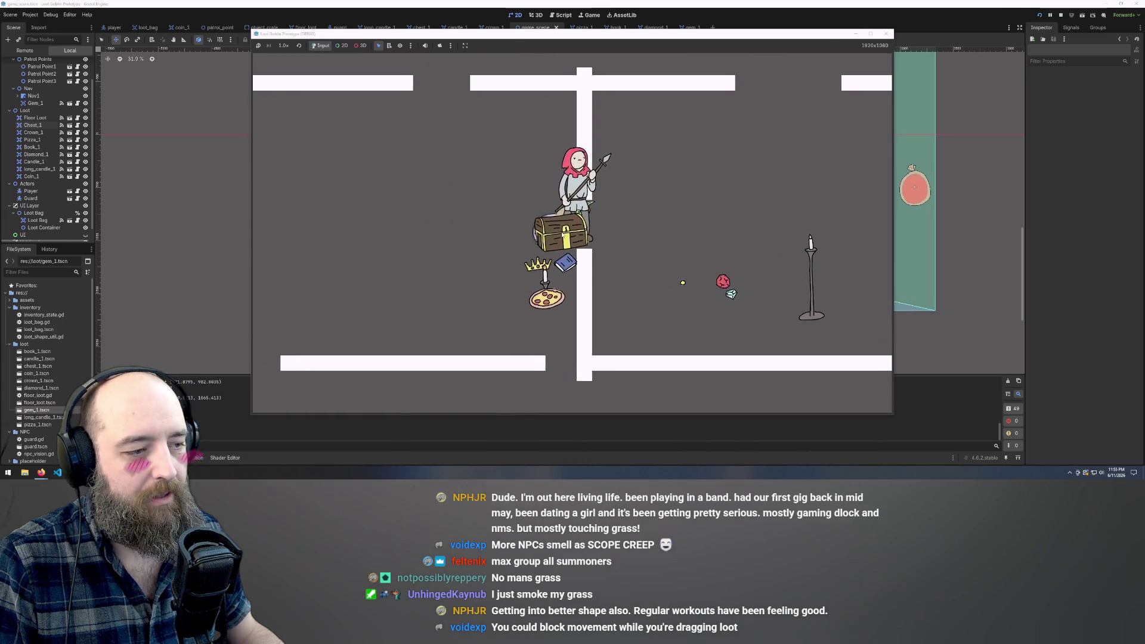
key("s")
key("s")
key("s")
key("w")
key("a")
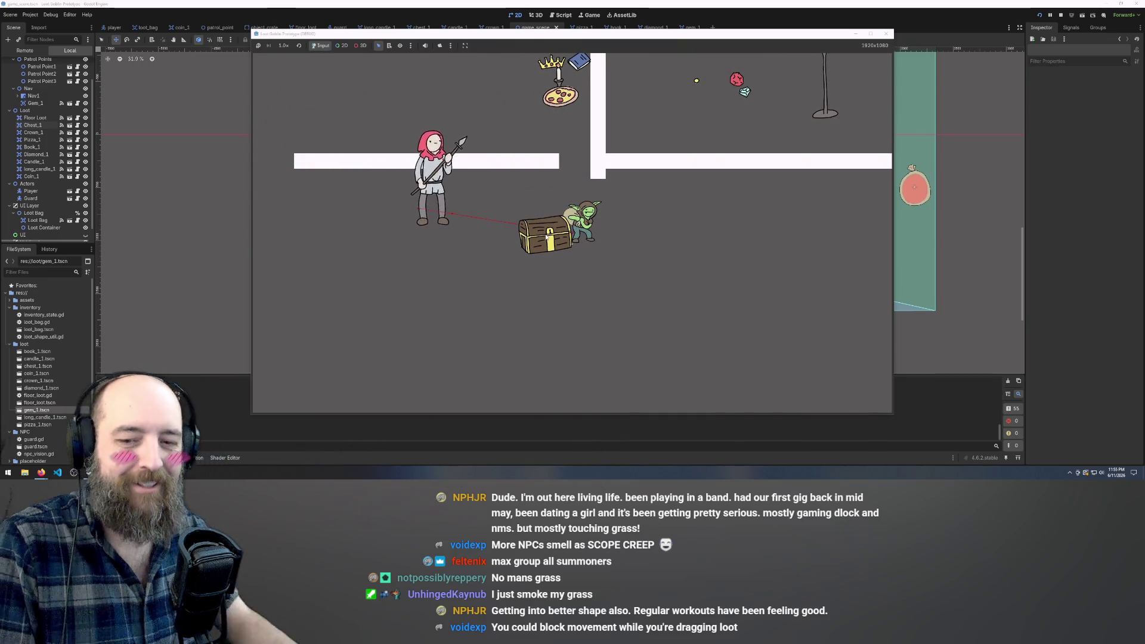
key("w")
mouse_move(546, 236)
left_mouse_down()
mouse_move(552, 179)
mouse_move(546, 197)
mouse_move(575, 317)
mouse_move(571, 289)
mouse_move(558, 356)
mouse_move(567, 235)
mouse_move(632, 224)
left_mouse_up()
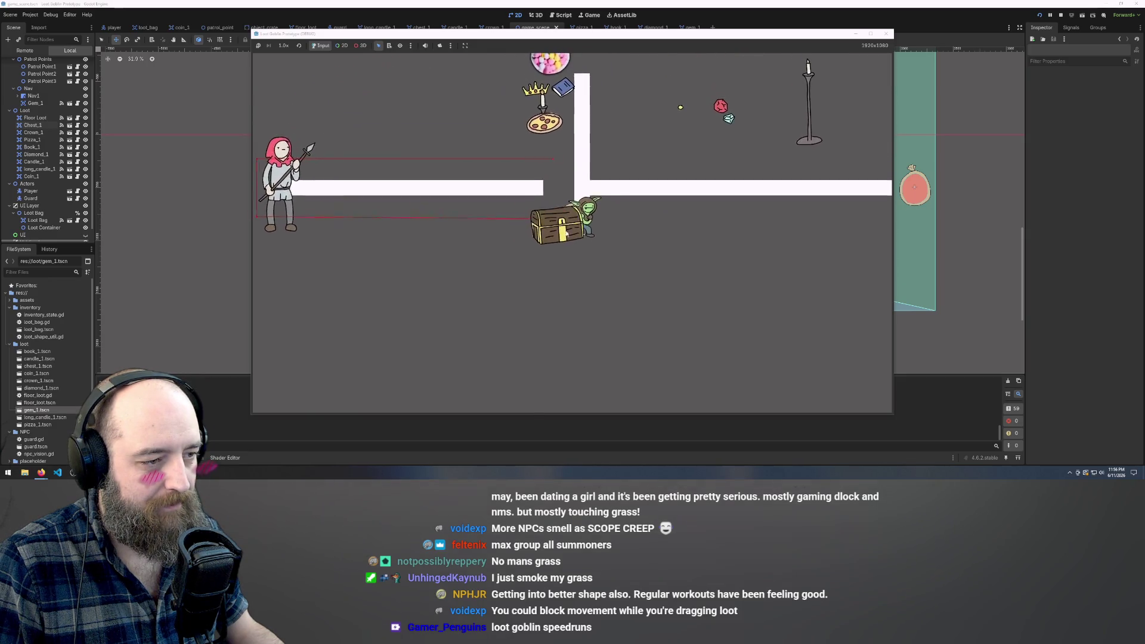
key("d")
key("d")
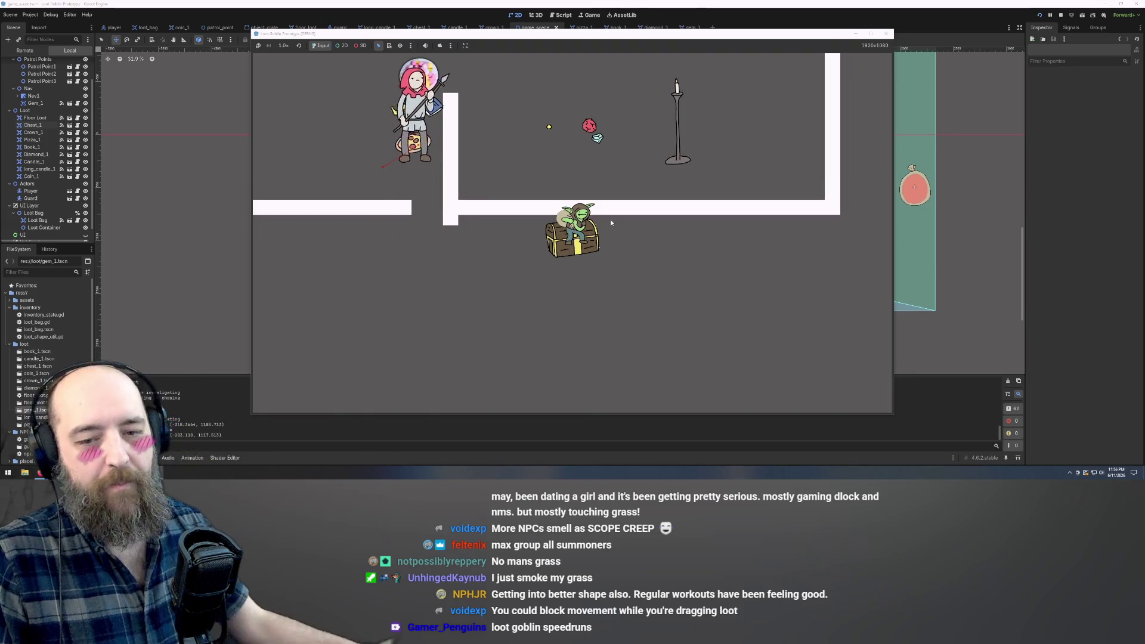
key("a")
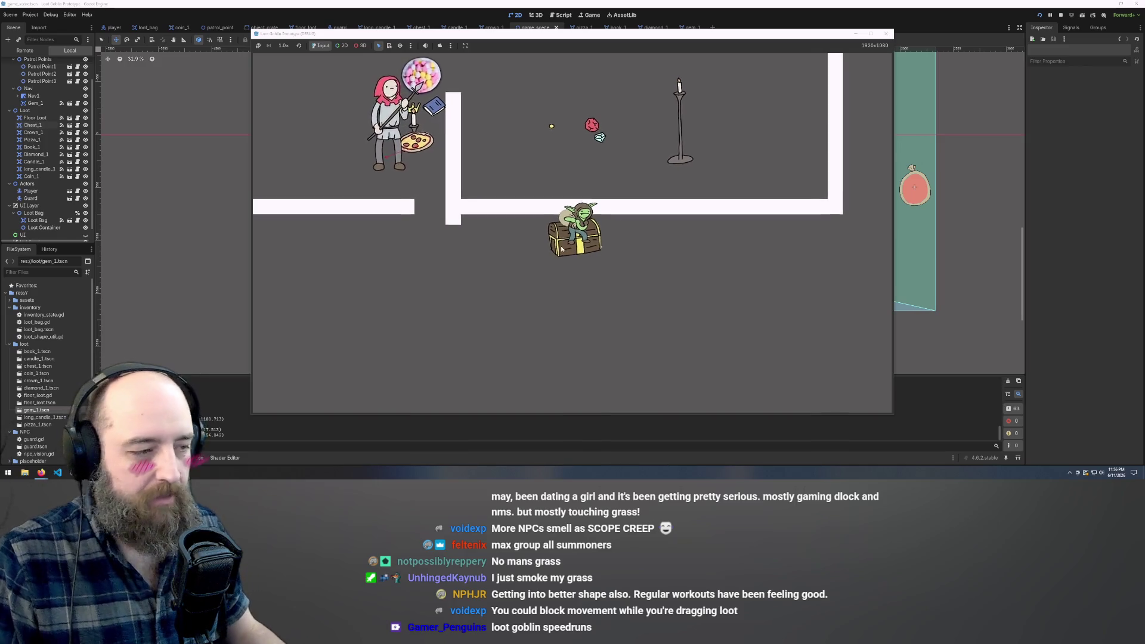
key("a")
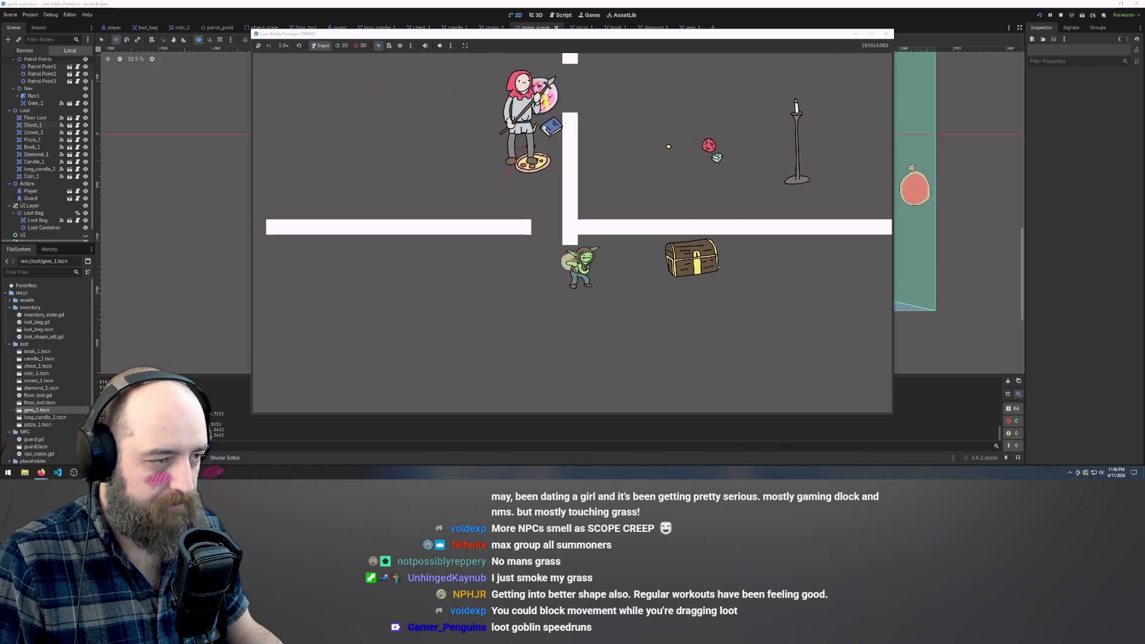
key("d")
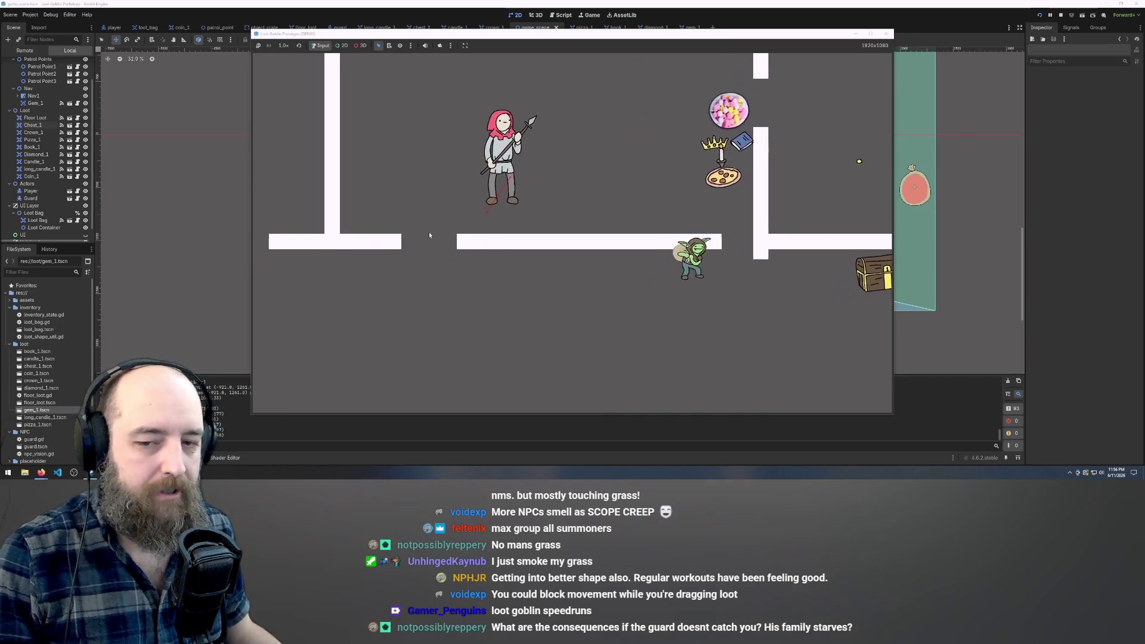
Walk the goblin right along the wall, up past its end, then back down toward the chest.
key("d")
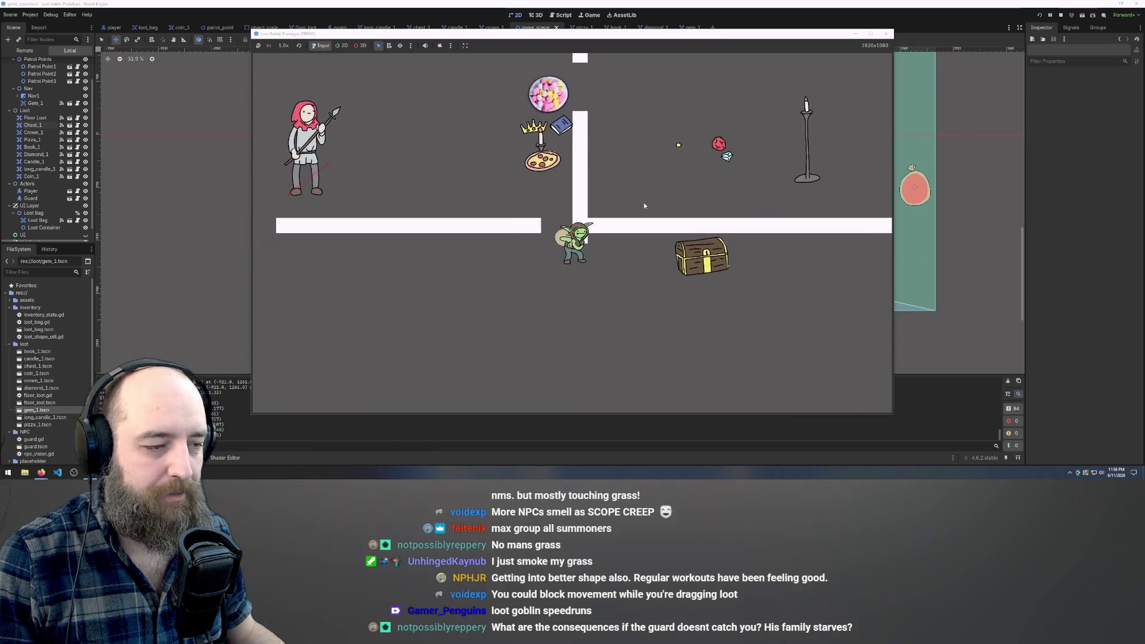
key("d")
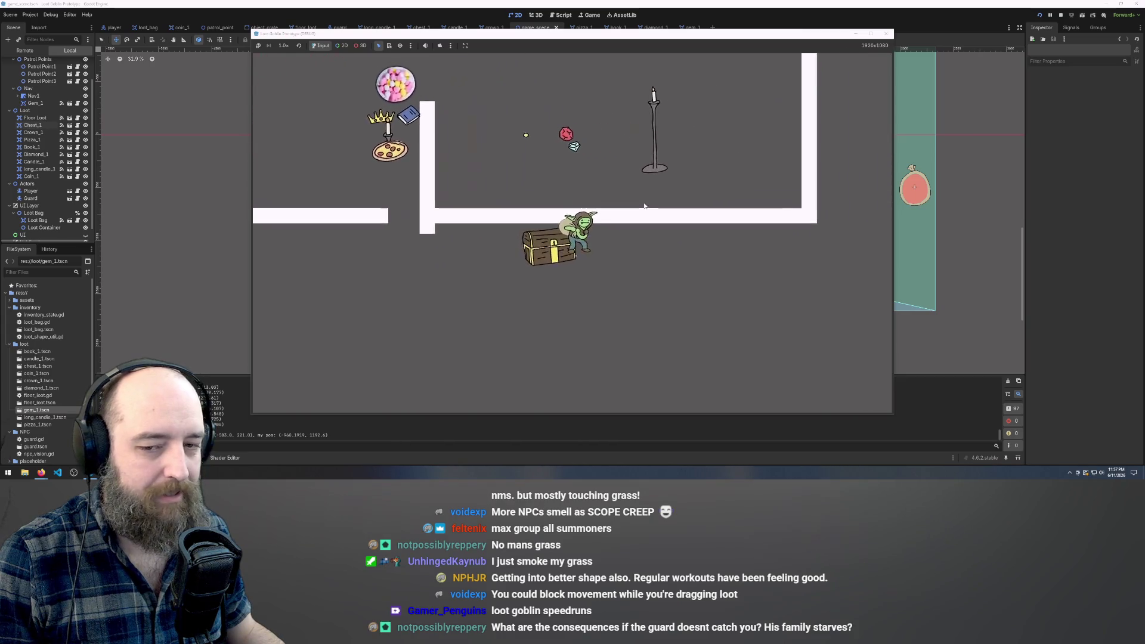
key("d")
key("w")
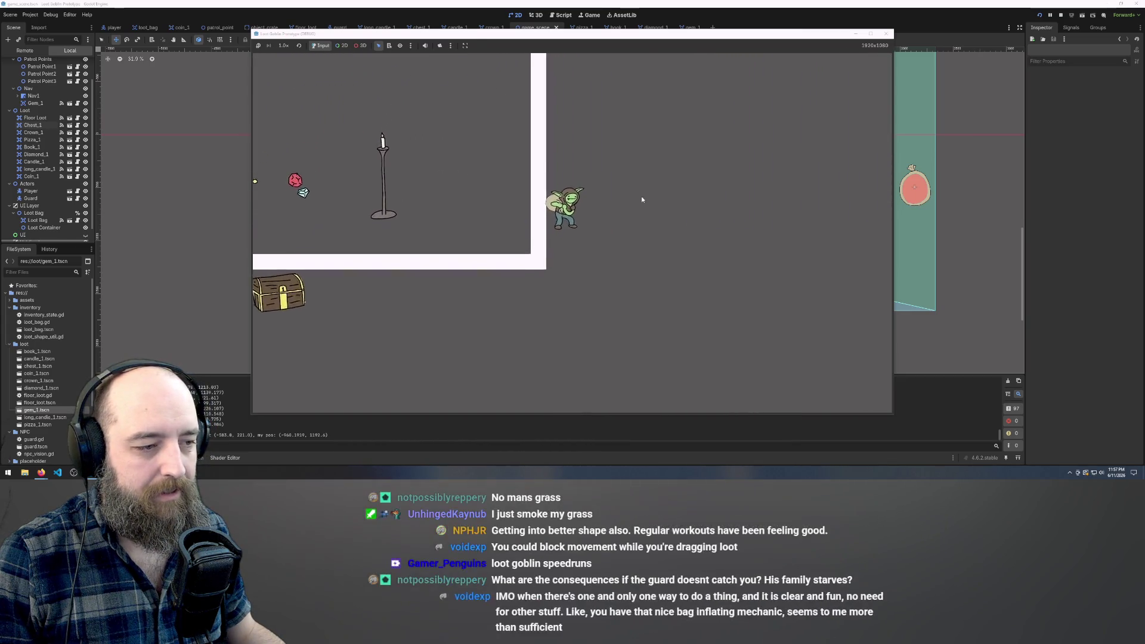
key("s")
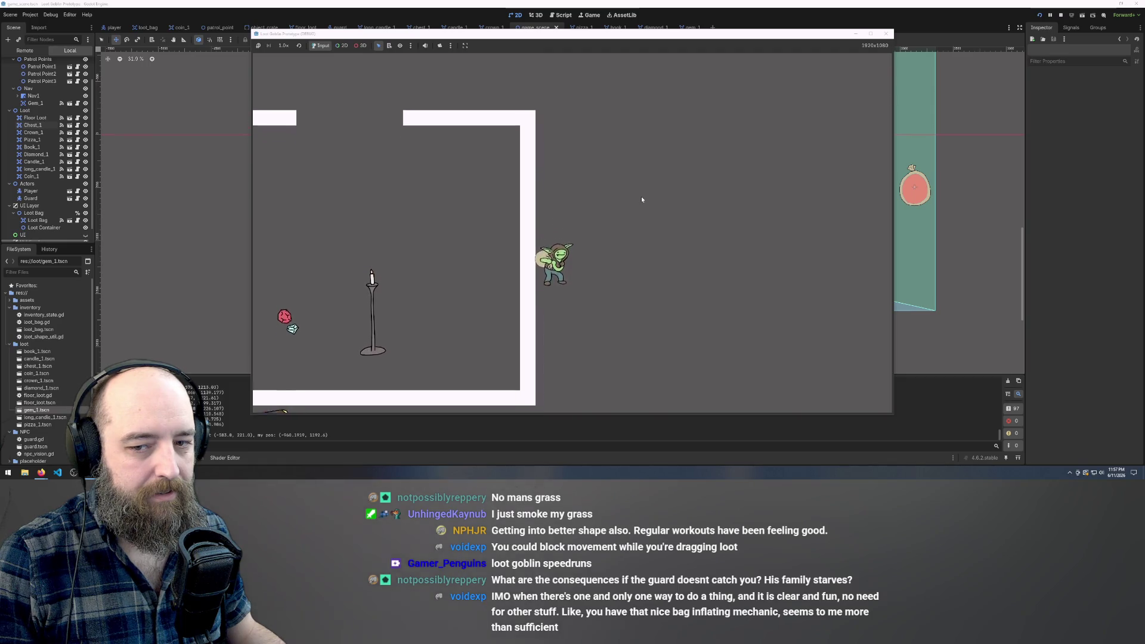
key("s")
key("a")
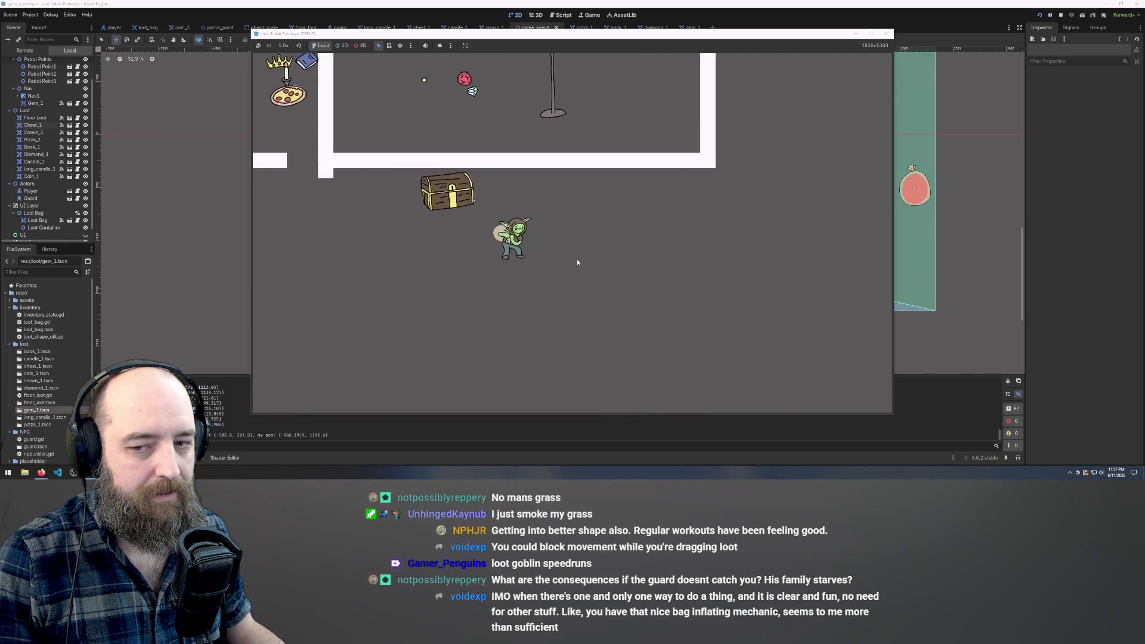
key("w")
key("d")
key("a")
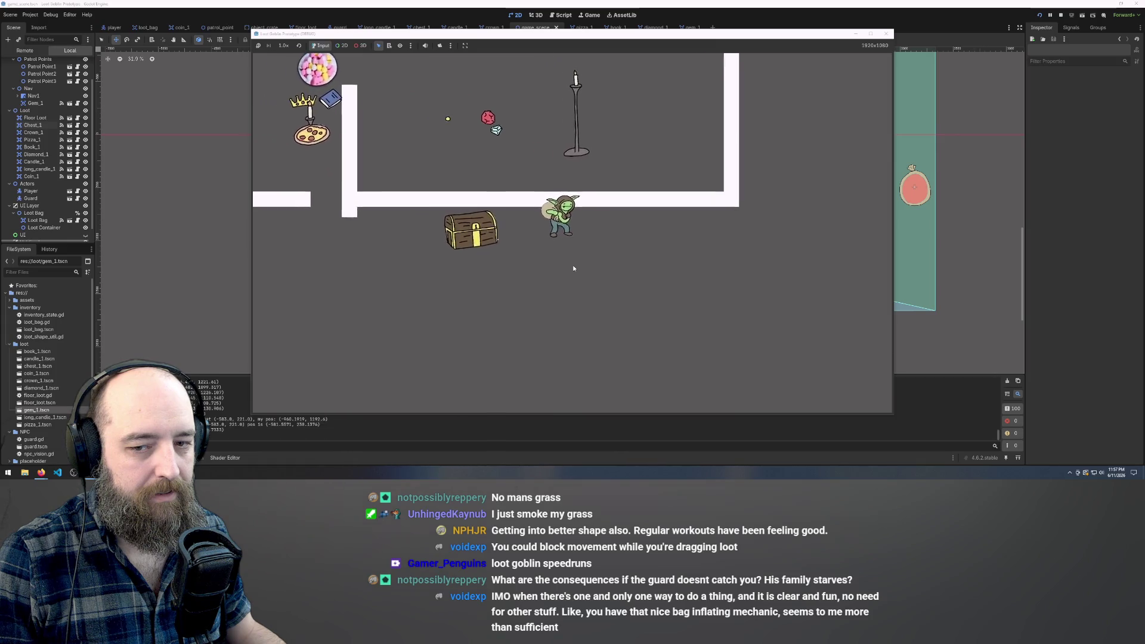
Walk the goblin around and past the chest.
key("s")
key("a")
key("w")
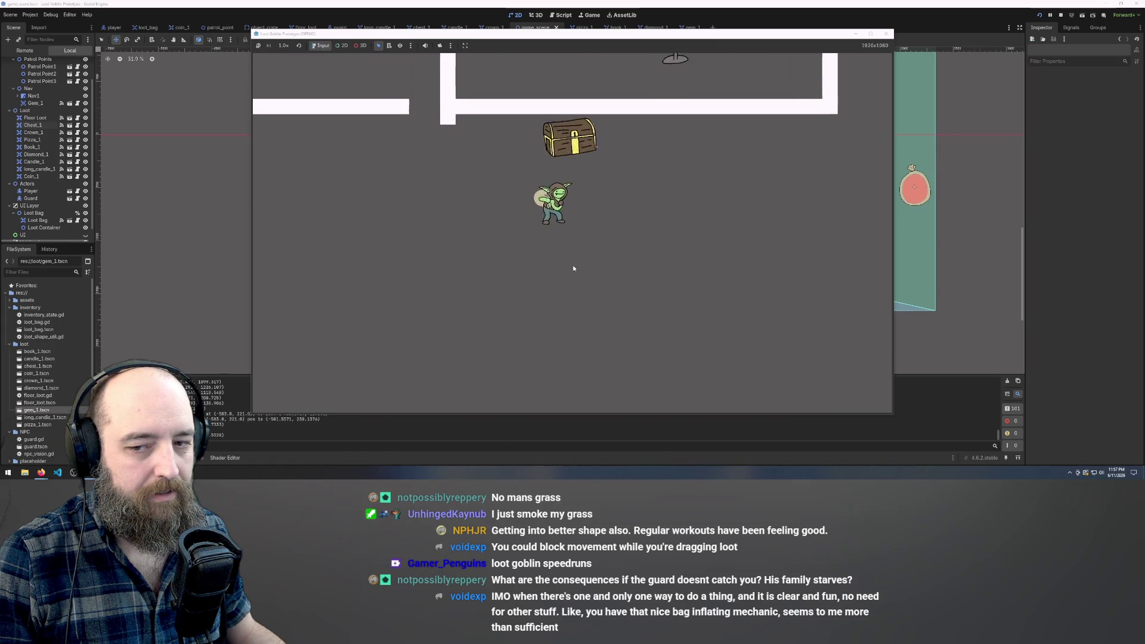
key("d")
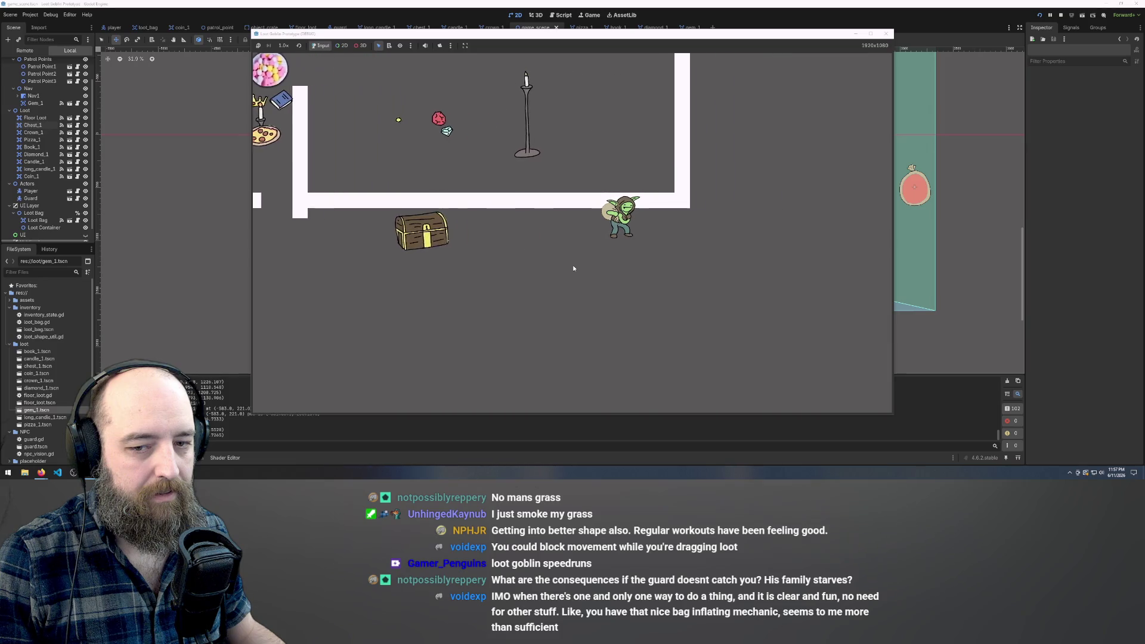
key("s")
key("a")
key("w")
key("d")
Walk the goblin left past the wall, down through the gap toward the guard, and drag the pizza.
key("a")
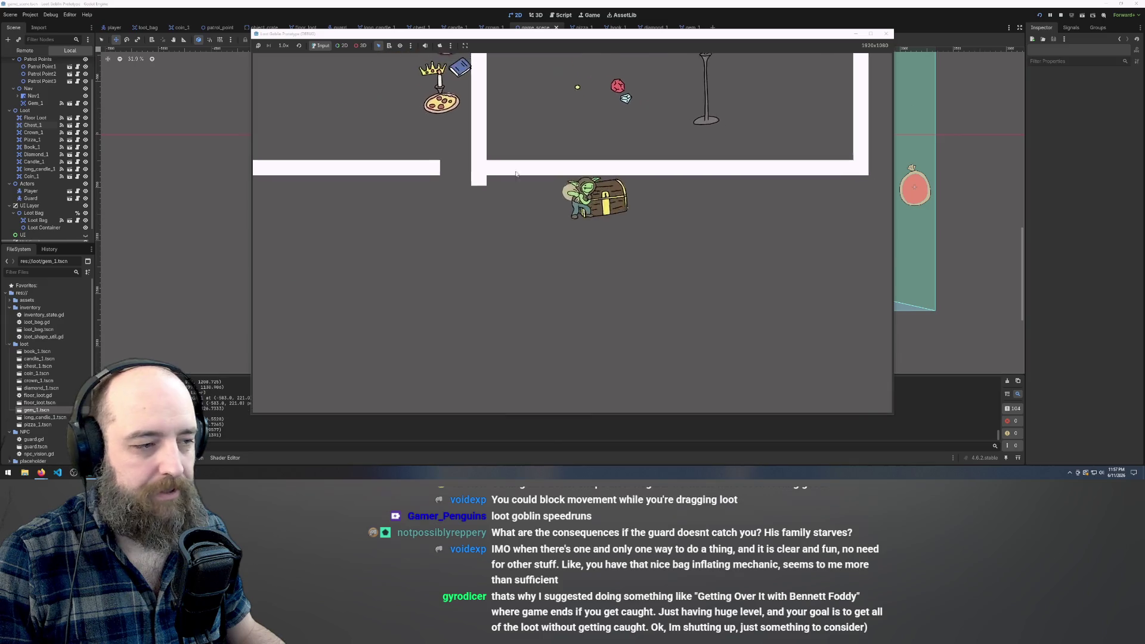
key("a")
key("w")
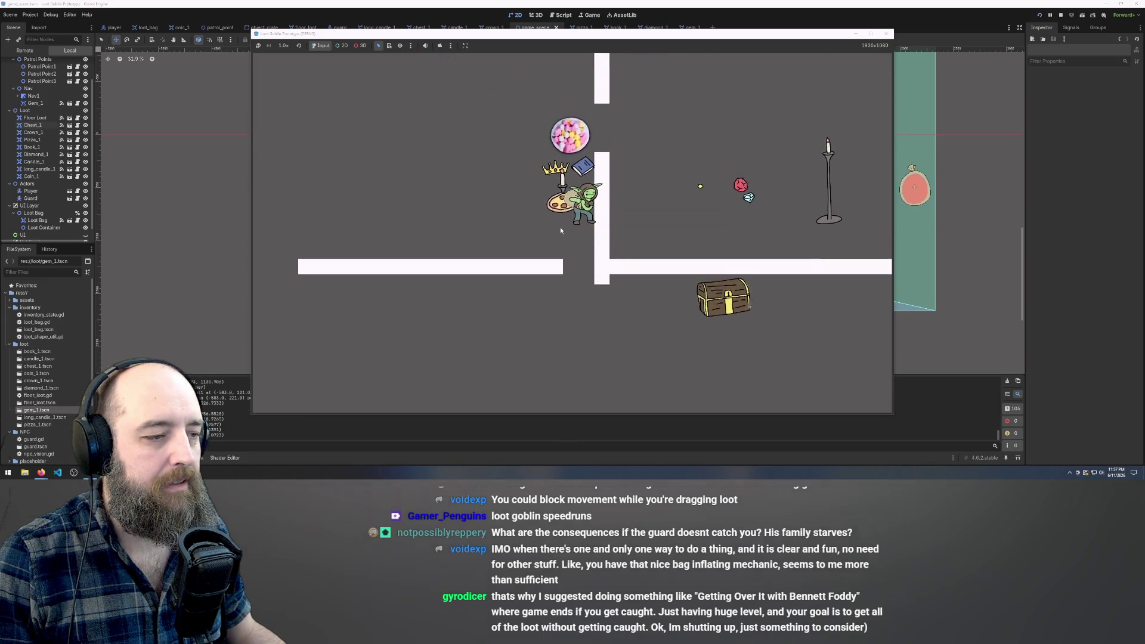
key("s")
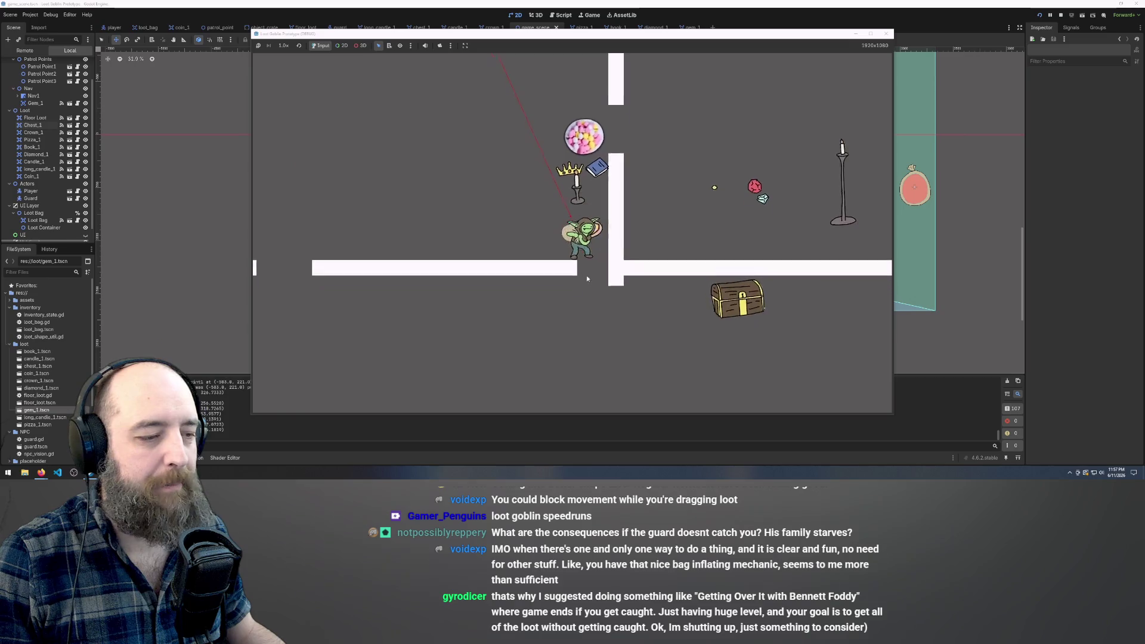
key("a")
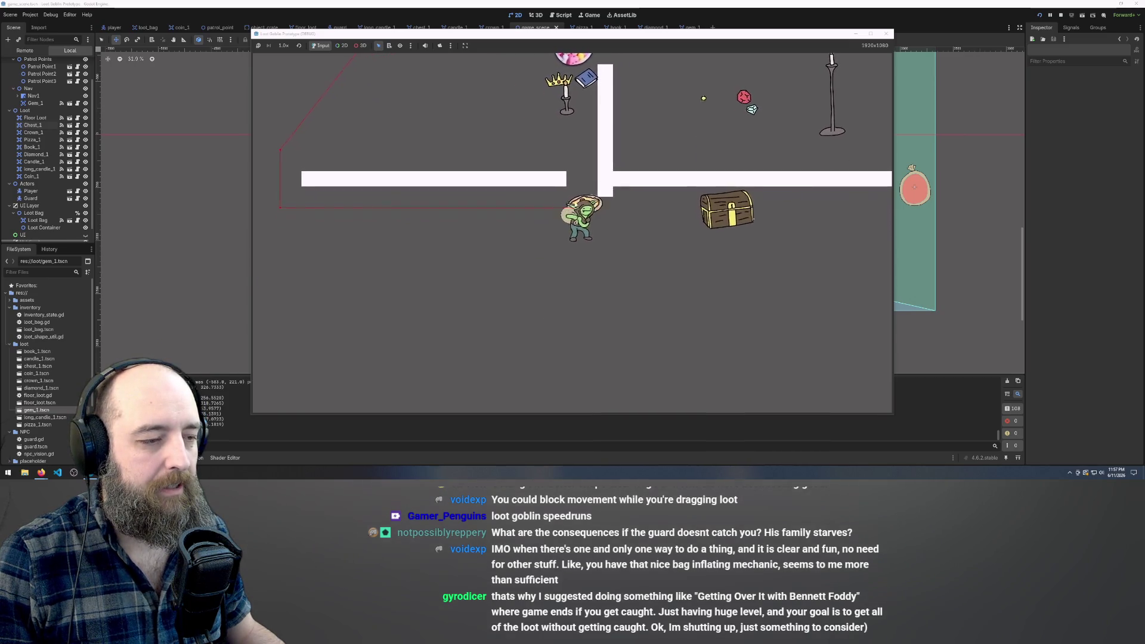
key("s")
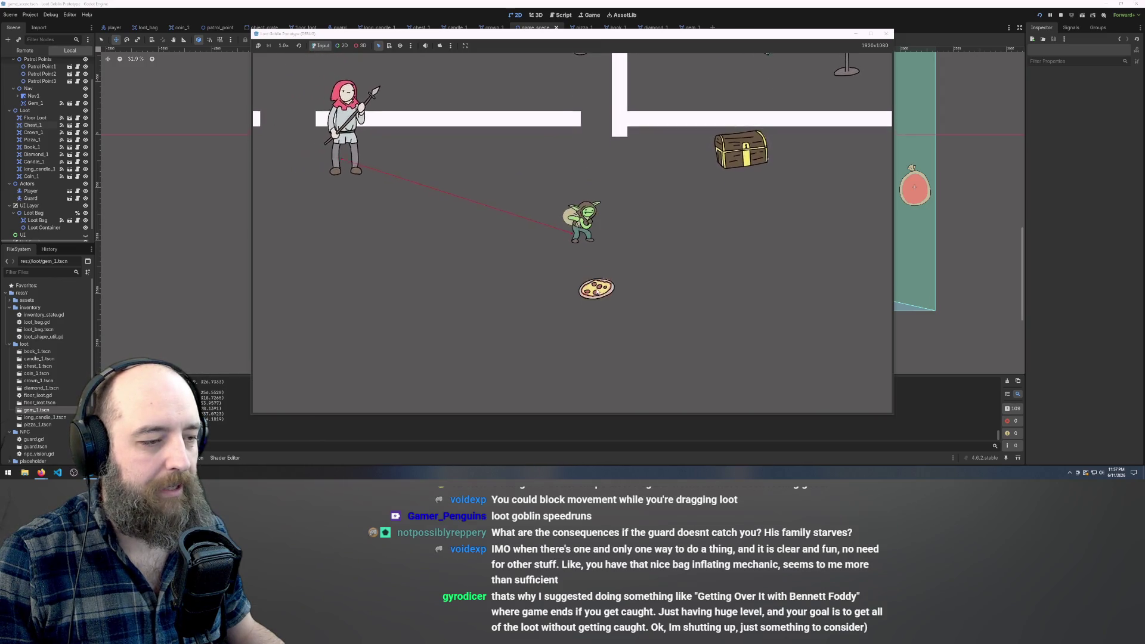
mouse_move(588, 253)
left_mouse_down()
mouse_move(598, 276)
mouse_move(580, 255)
mouse_move(595, 208)
left_mouse_up()
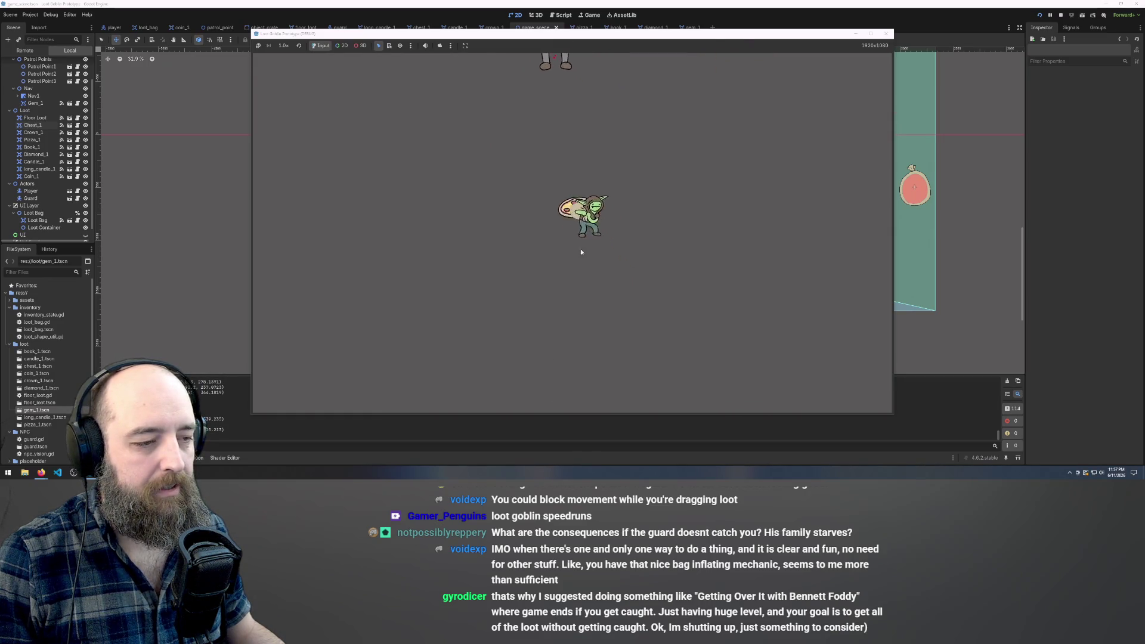
Reposition the pizza around the goblin: right, left, right again, then upper left.
left_click_drag(578, 262, 628, 236)
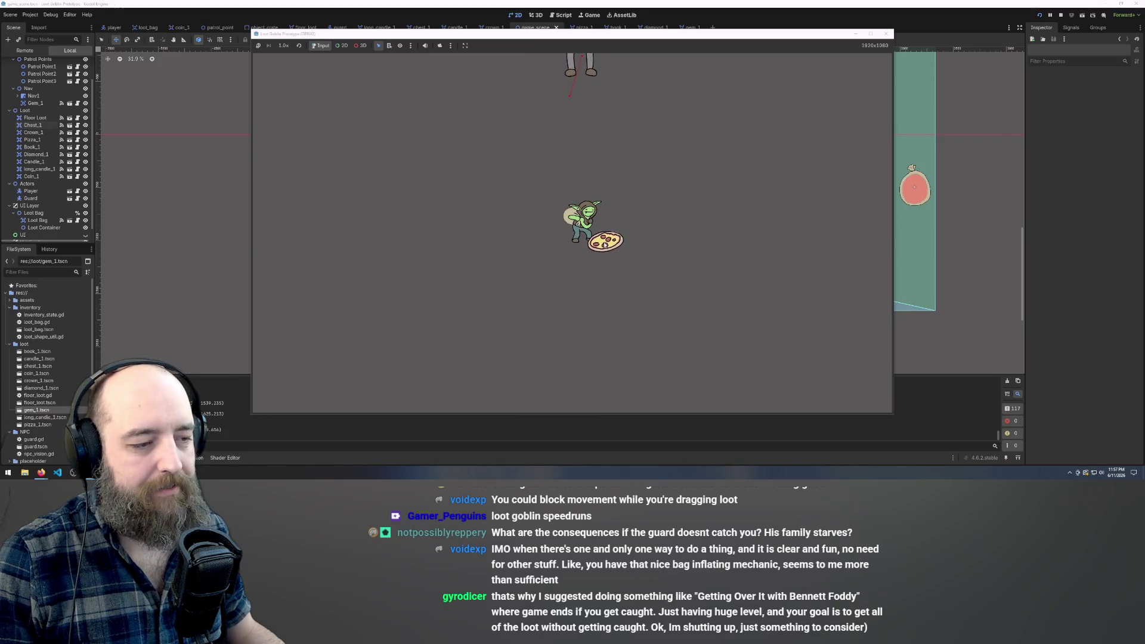
left_click_drag(614, 234, 551, 238)
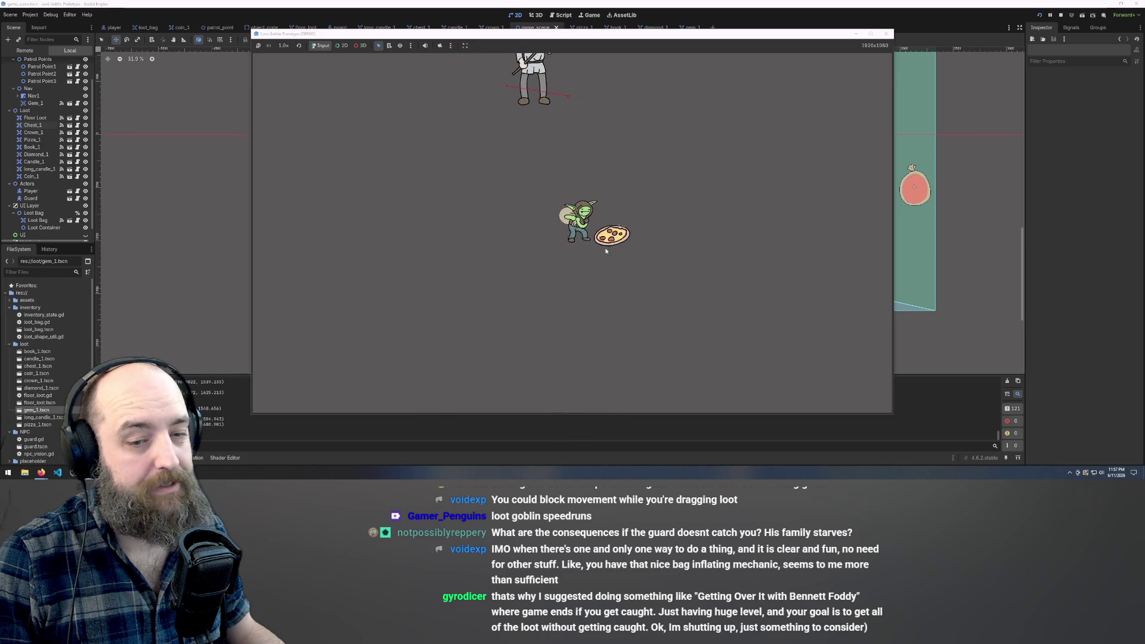
mouse_move(560, 236)
left_mouse_down()
mouse_move(627, 239)
mouse_move(553, 236)
left_mouse_up()
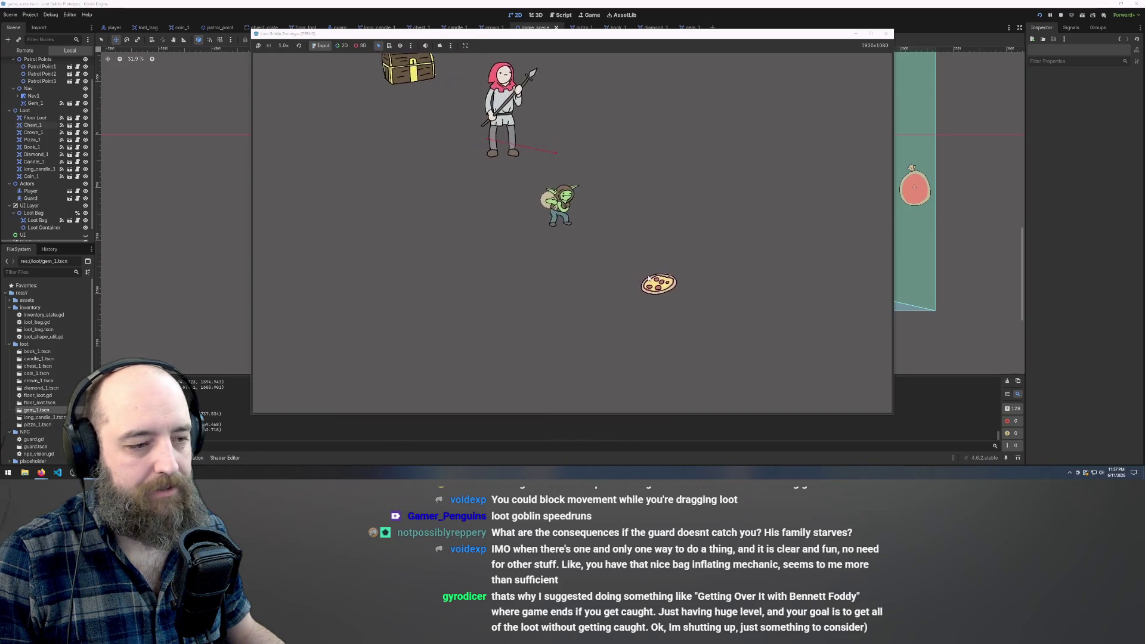
left_click_drag(589, 231, 517, 205)
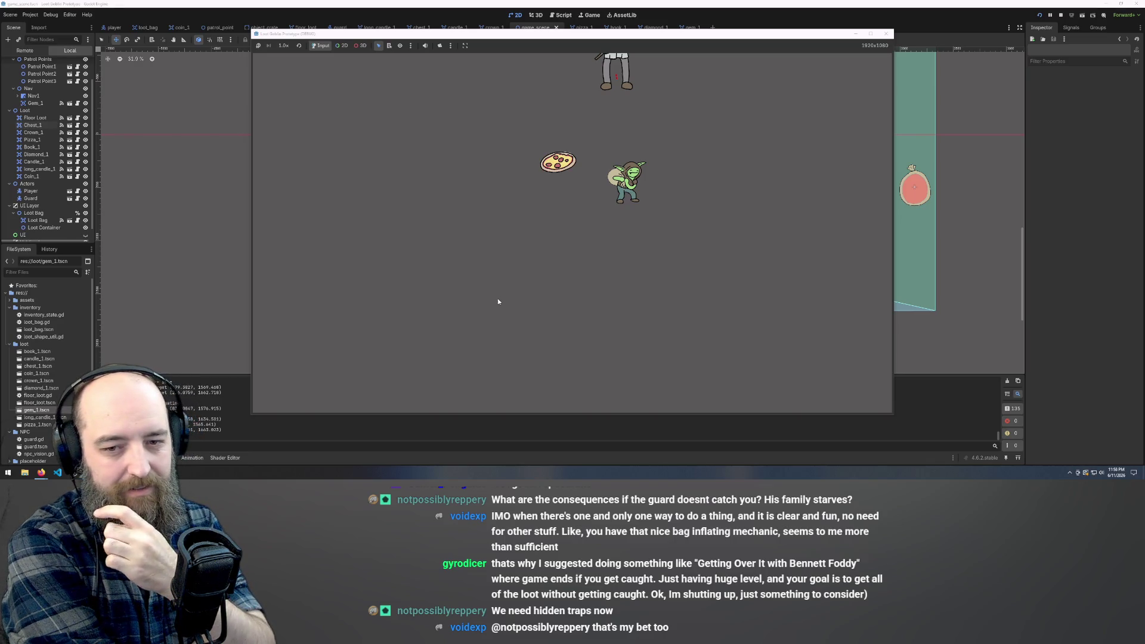
Walk the goblin up-left and carry the pizza into the loot bag beside the candle.
key("w")
key("a")
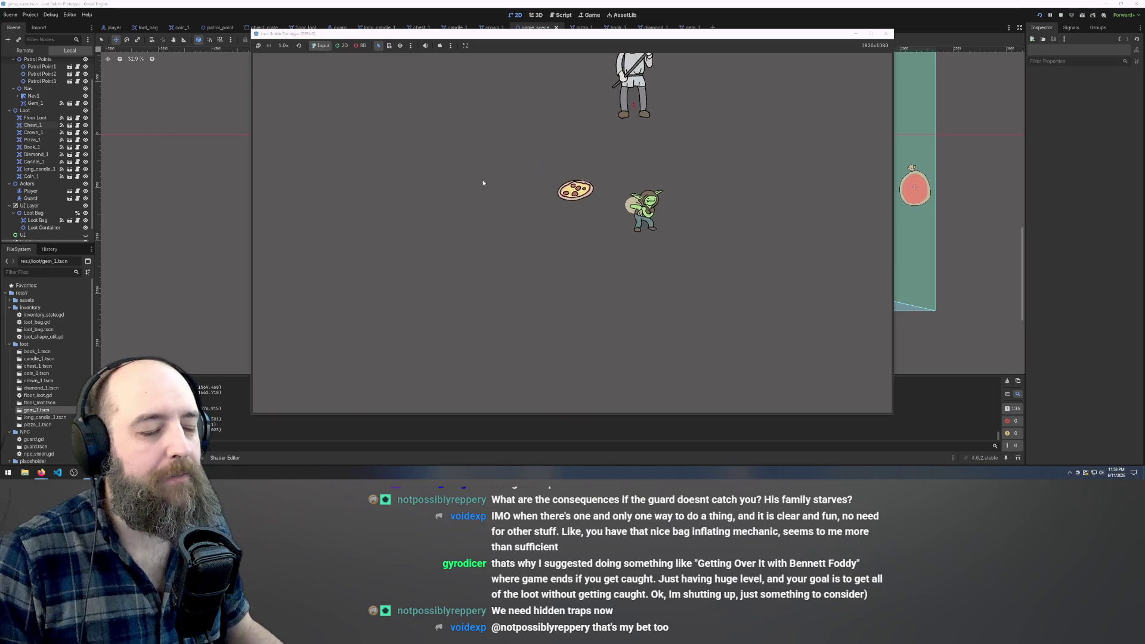
key("w")
key("a")
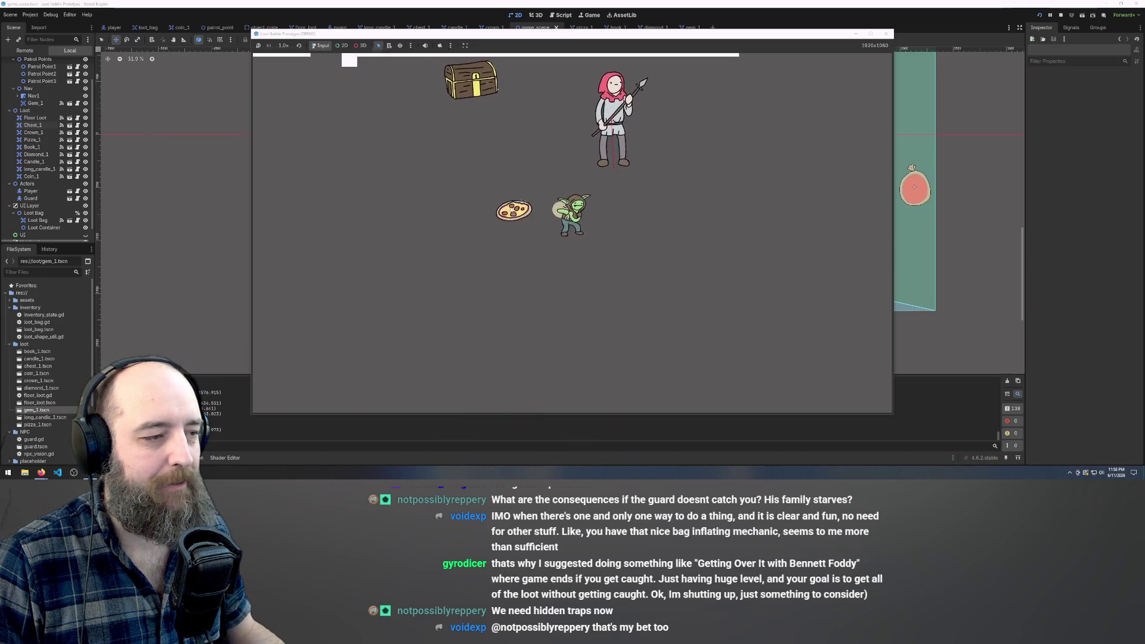
key("w")
key("a")
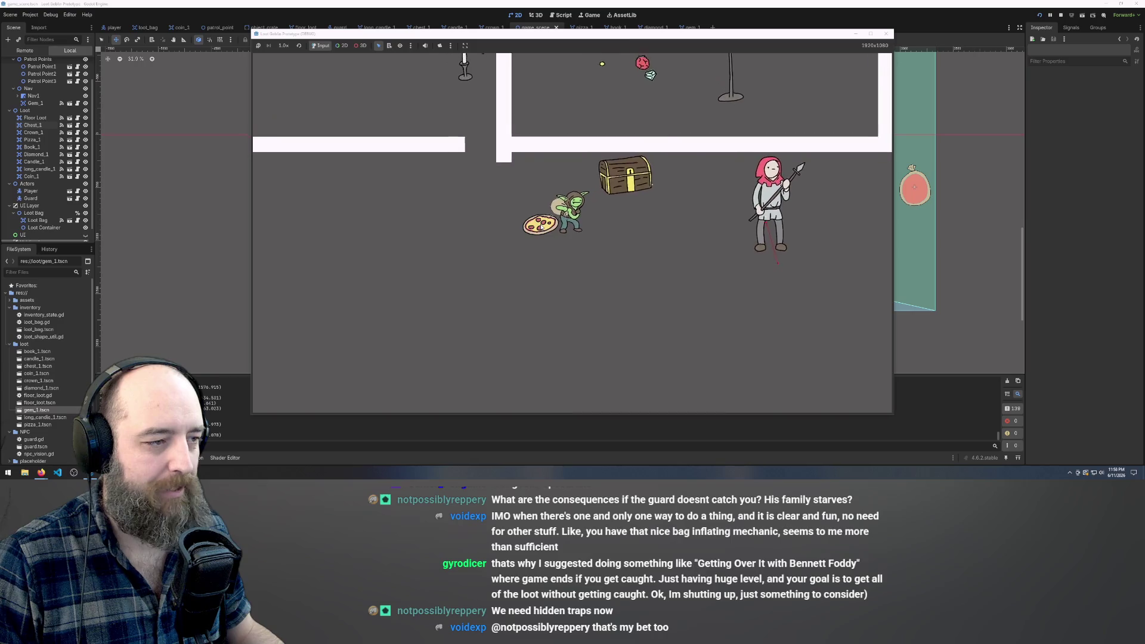
key("w")
key("a")
mouse_move(571, 222)
left_mouse_down()
mouse_move(708, 159)
mouse_move(696, 199)
mouse_move(720, 192)
left_mouse_up()
key("w")
key("a")
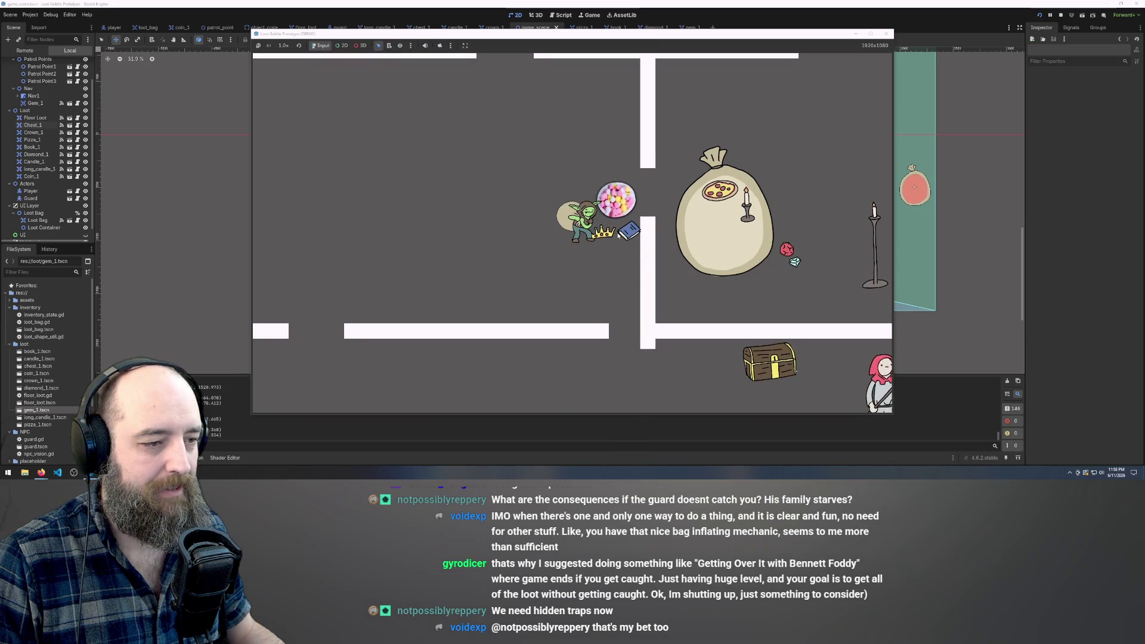
Move the goblin beside the loot bag and drag the blue book into it.
key("s")
key("a")
left_click_drag(629, 231, 714, 229)
Run the goblin left, down through the platform gap, right past the guard, then up-right to escape.
key("a")
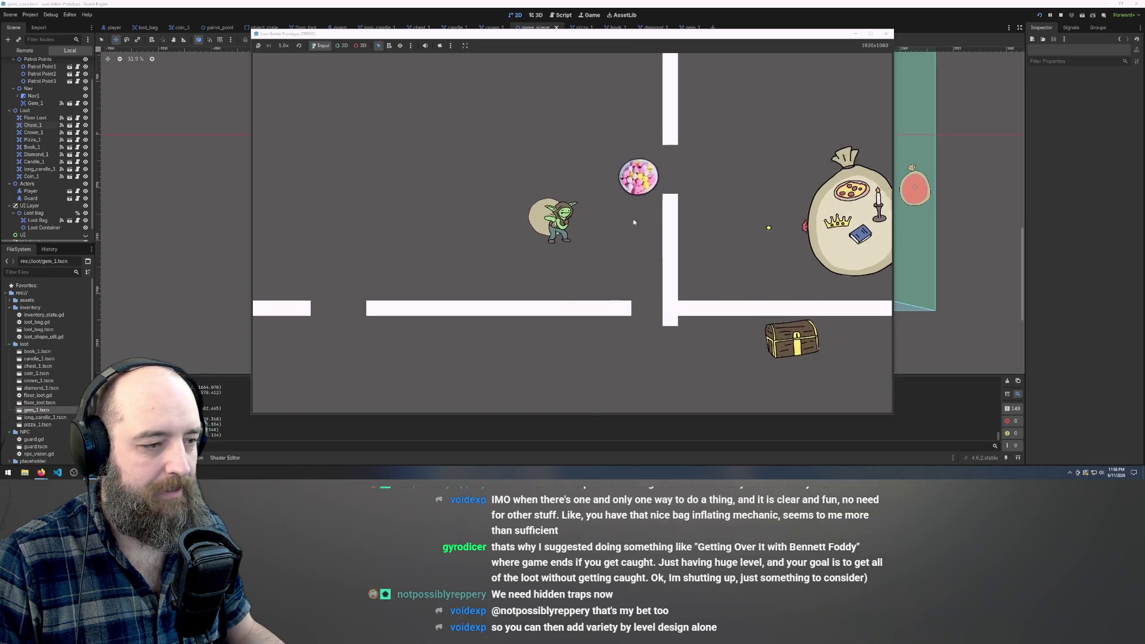
key("s")
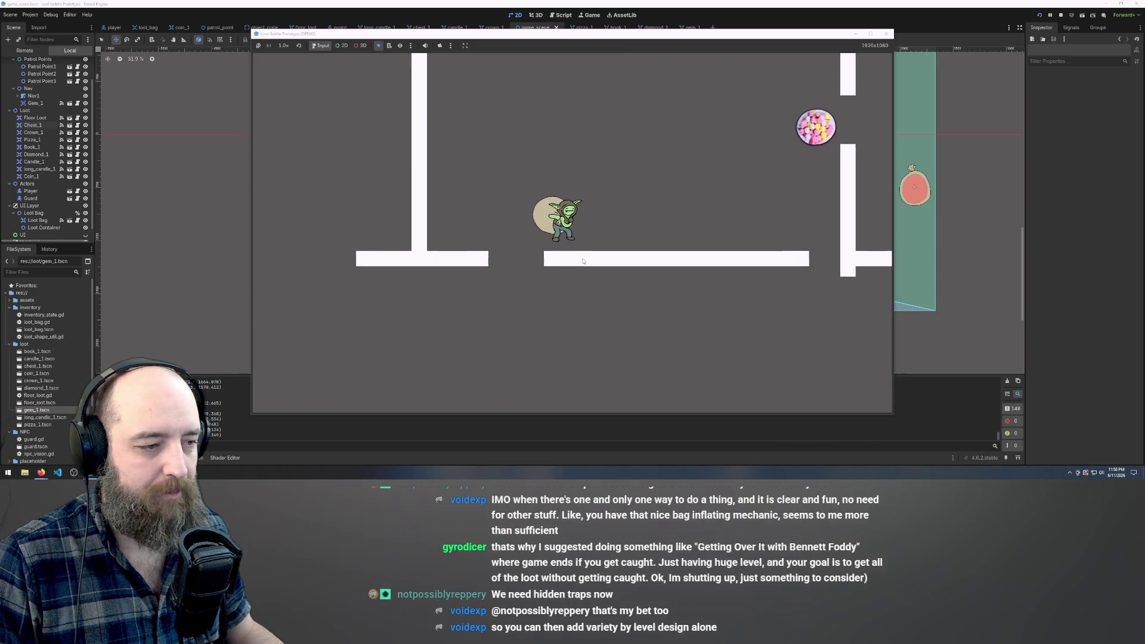
key("d")
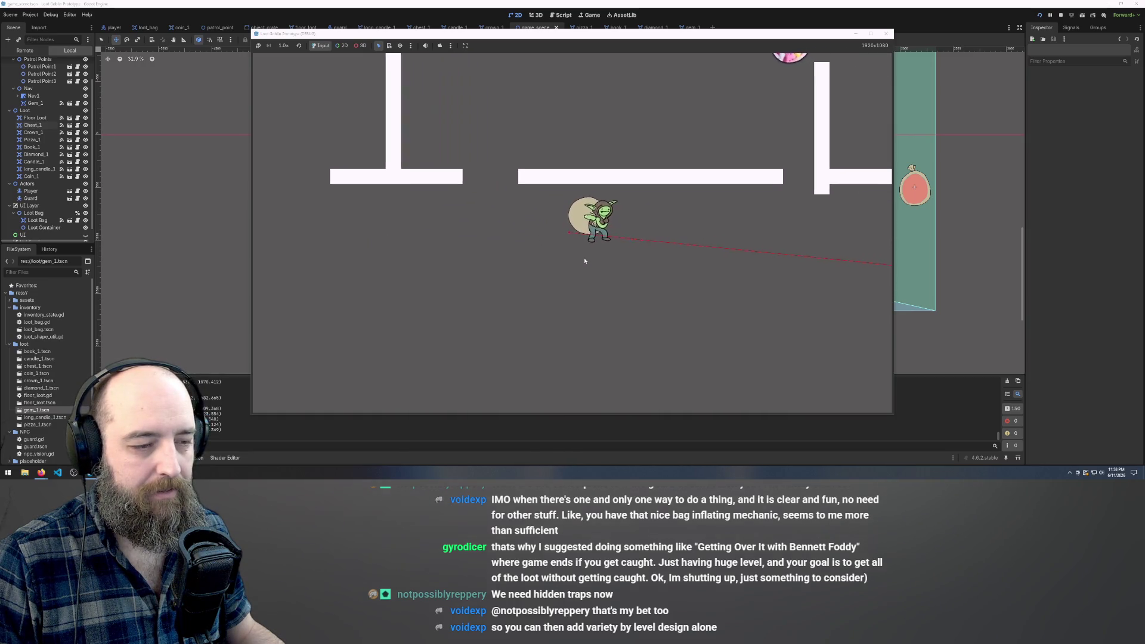
key("d")
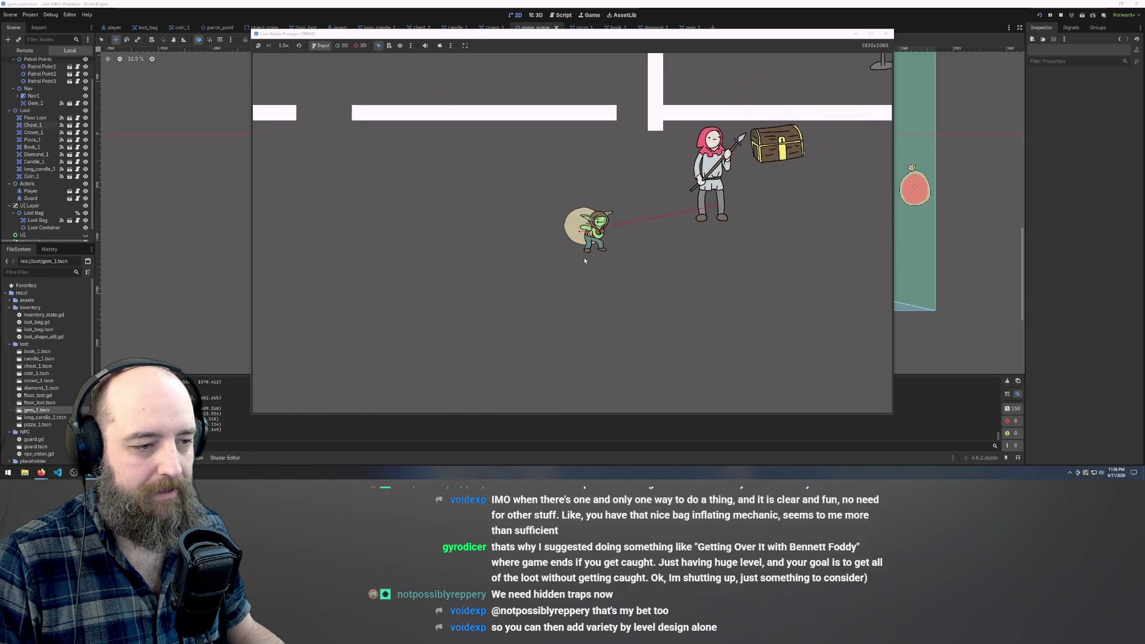
key("d")
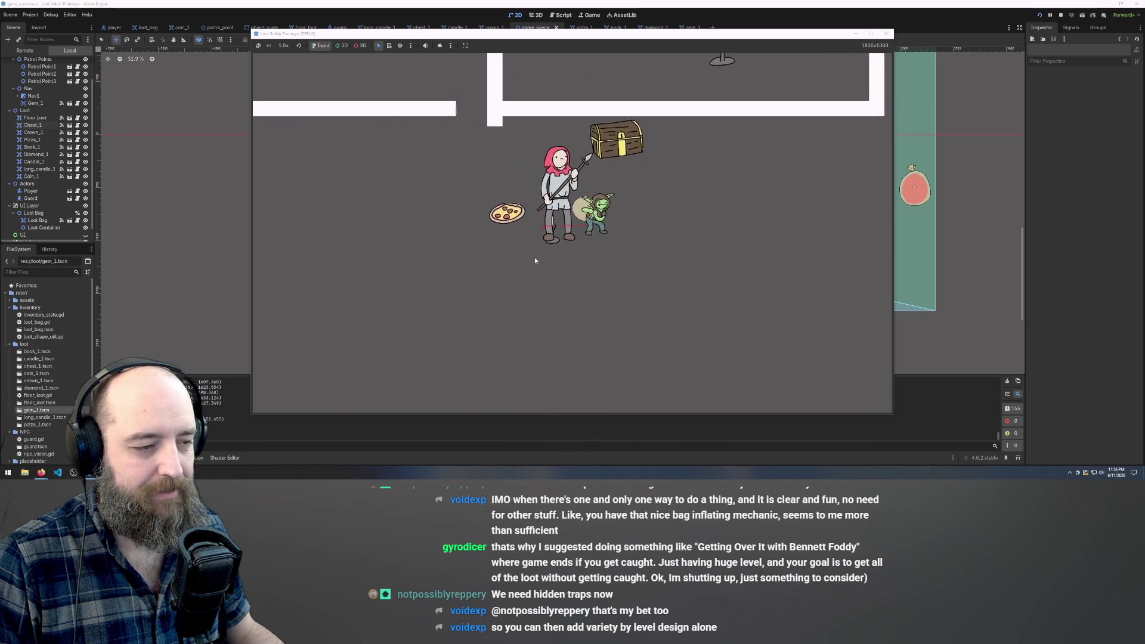
key("d")
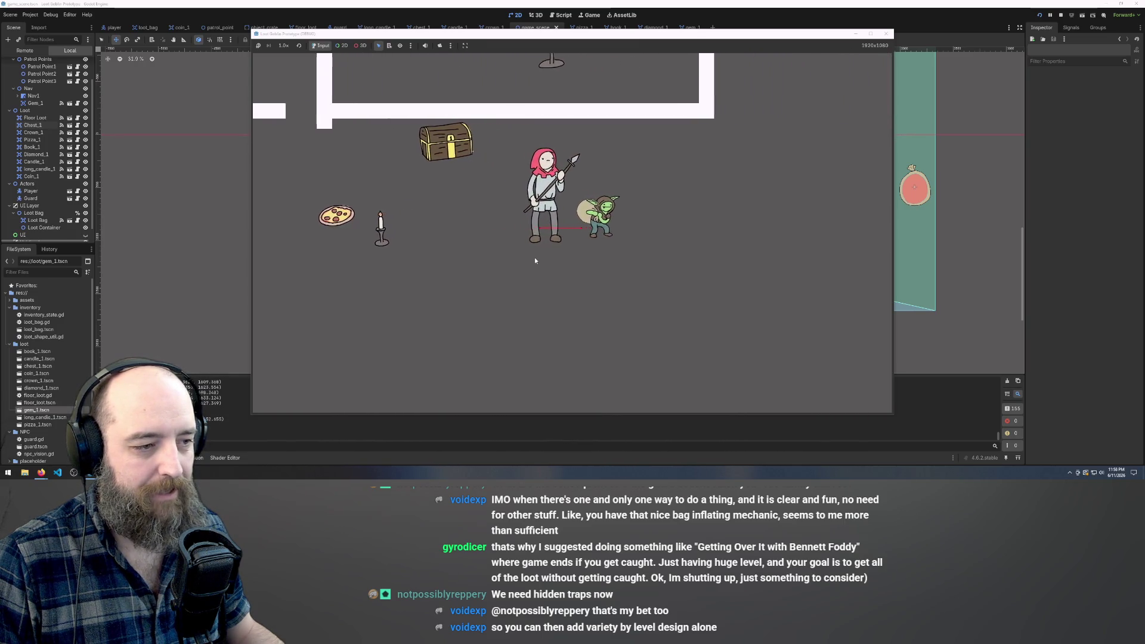
key("w")
key("w")
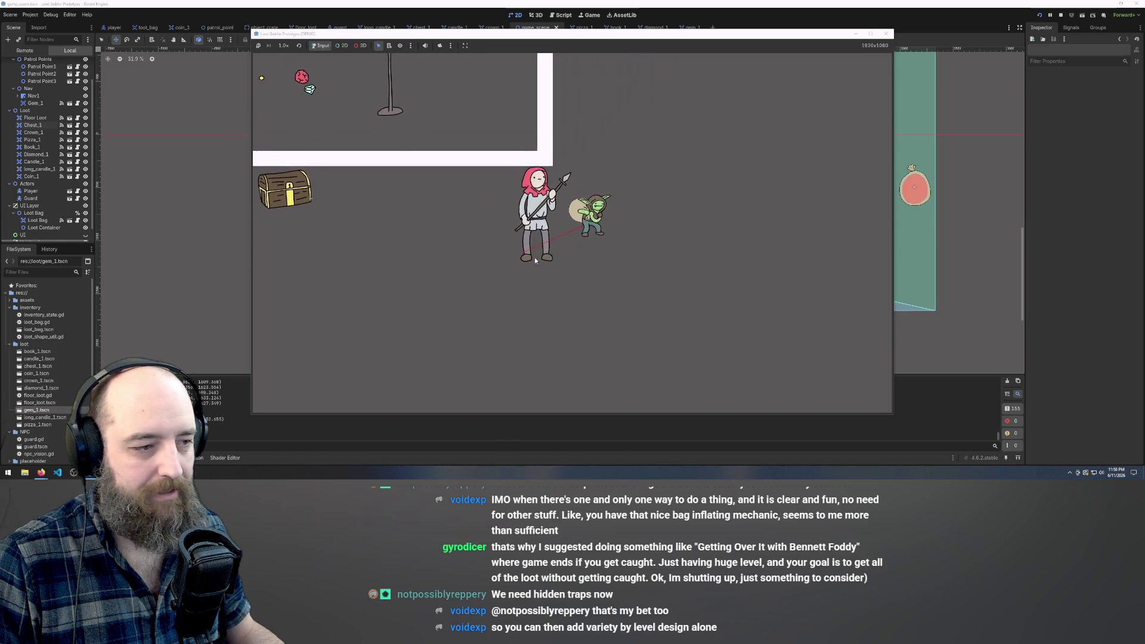
key("w")
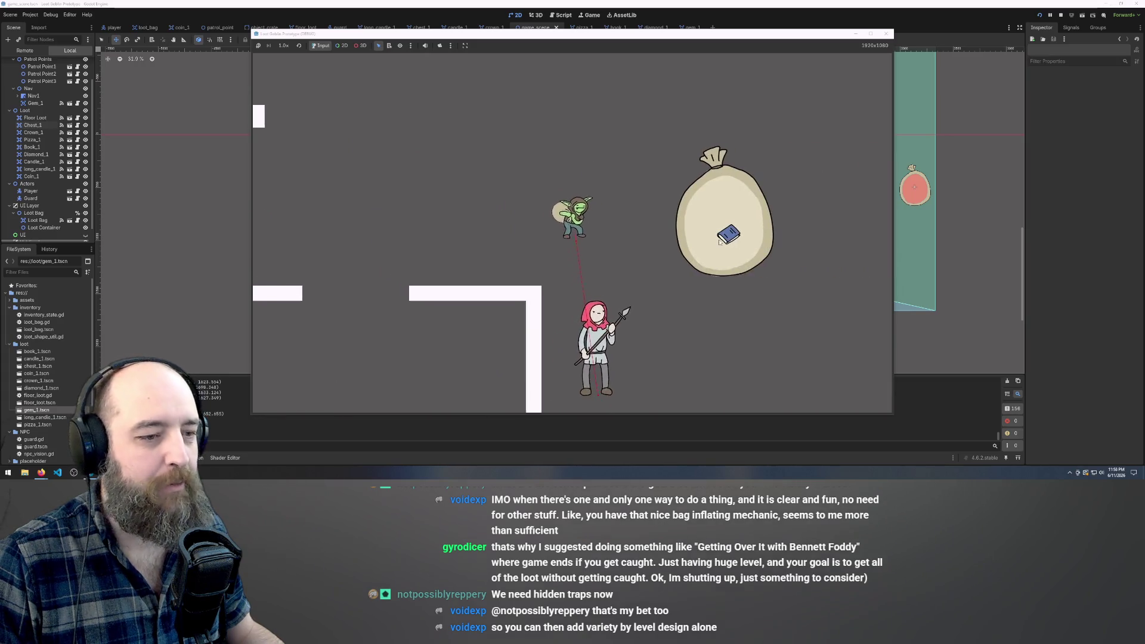
key("a")
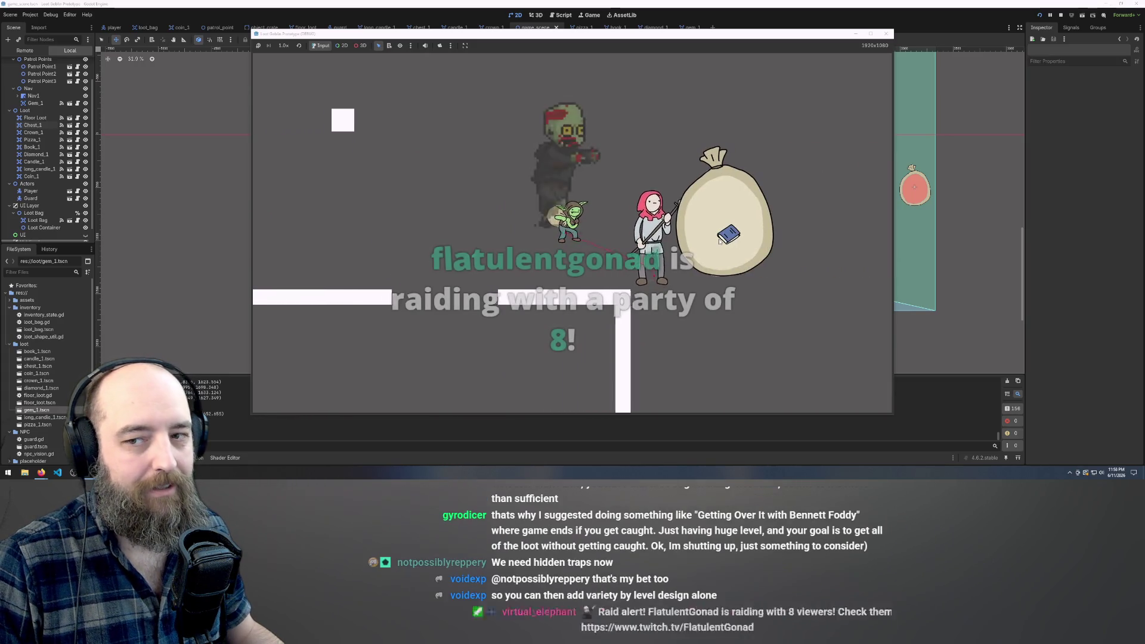
key("a")
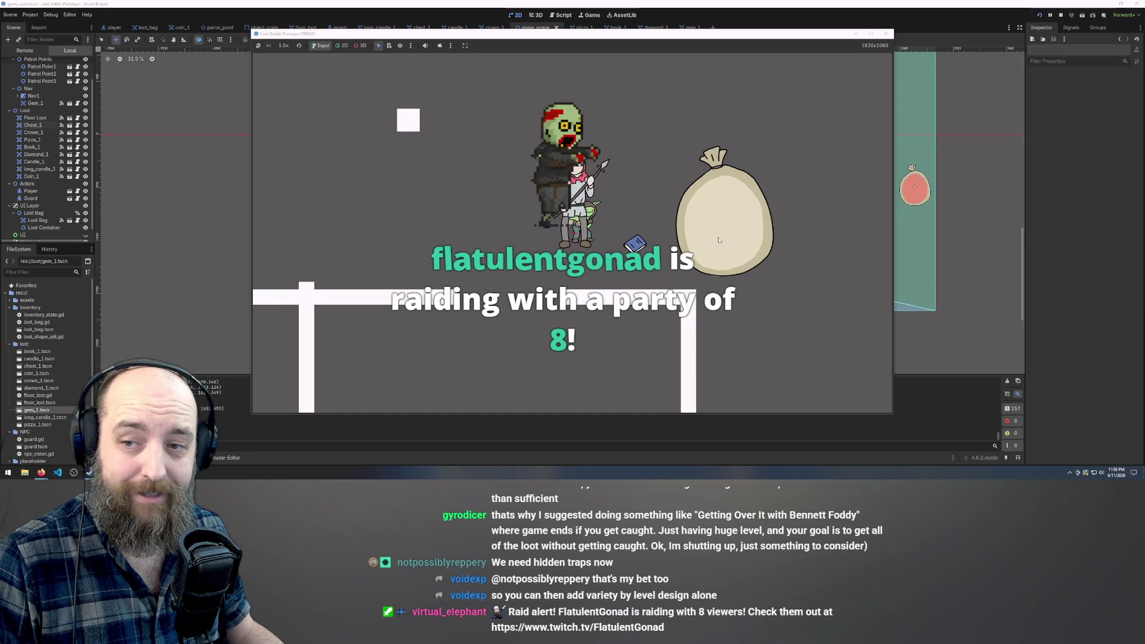
key("d")
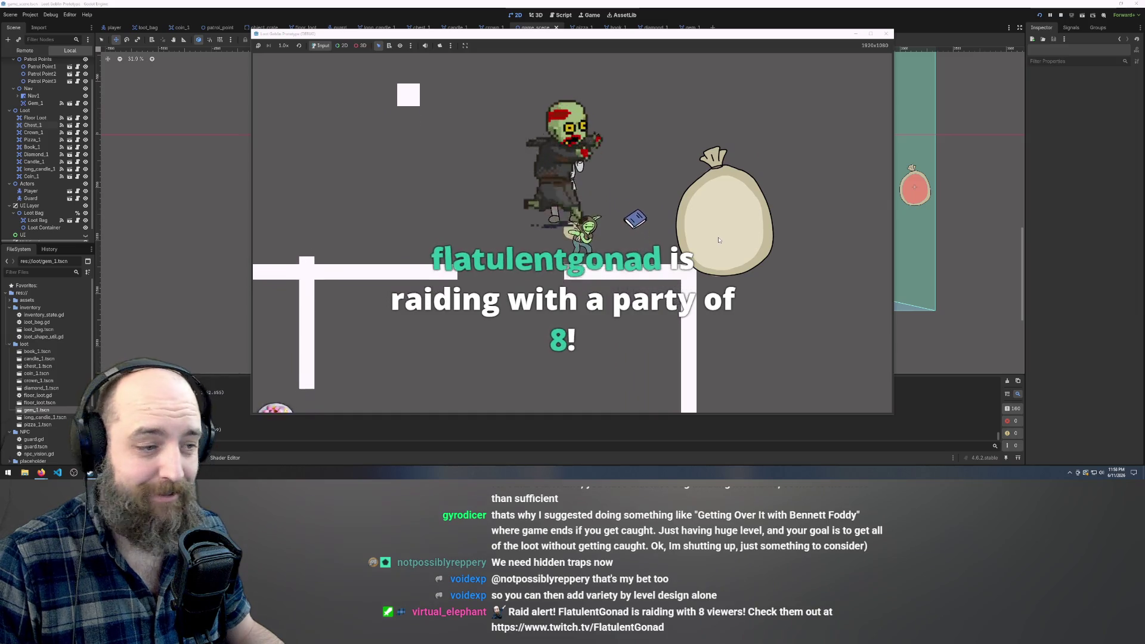
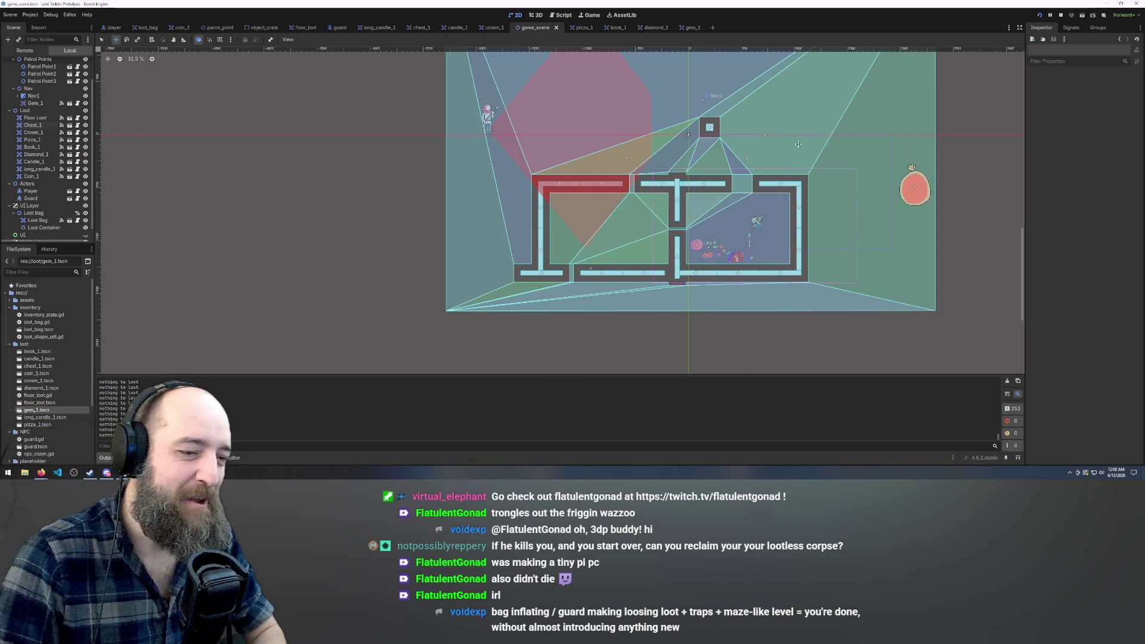
Run the Loot Goblin project with F5 so the game window opens on the splash screen.
key("F5")
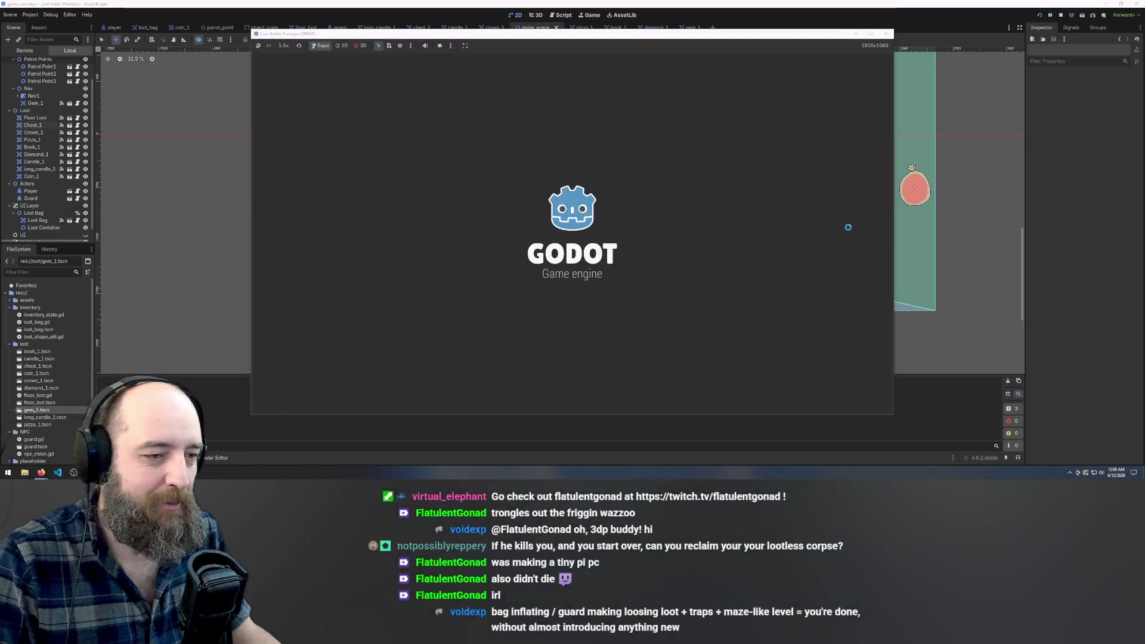
Walk the goblin left among the loot to bag the pizza, then carry the bag upward.
key("a")
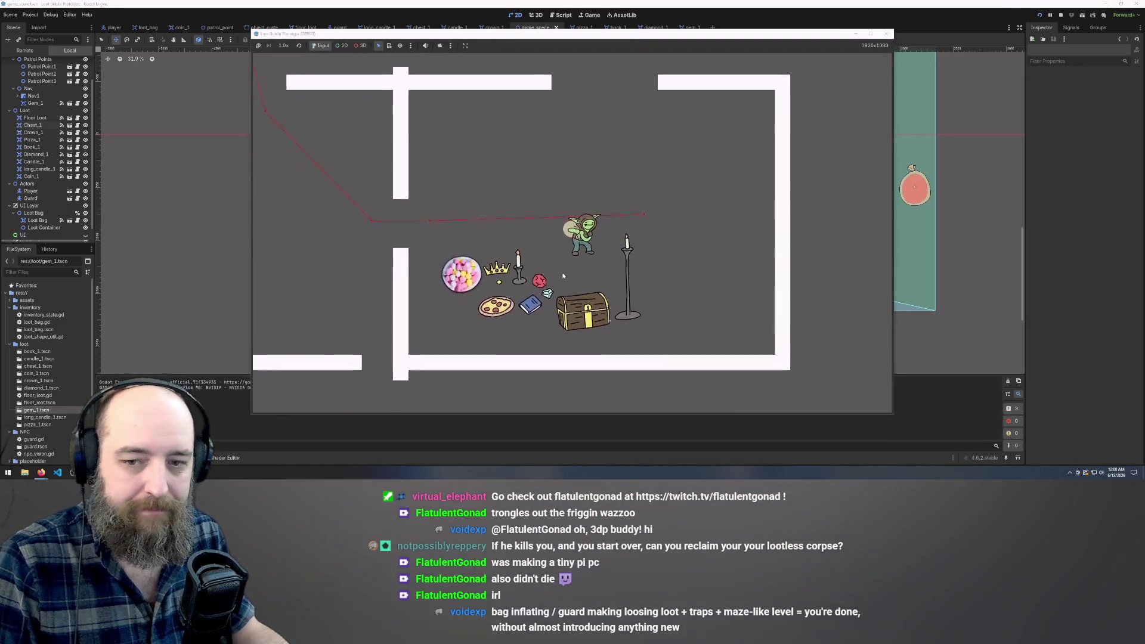
key("s")
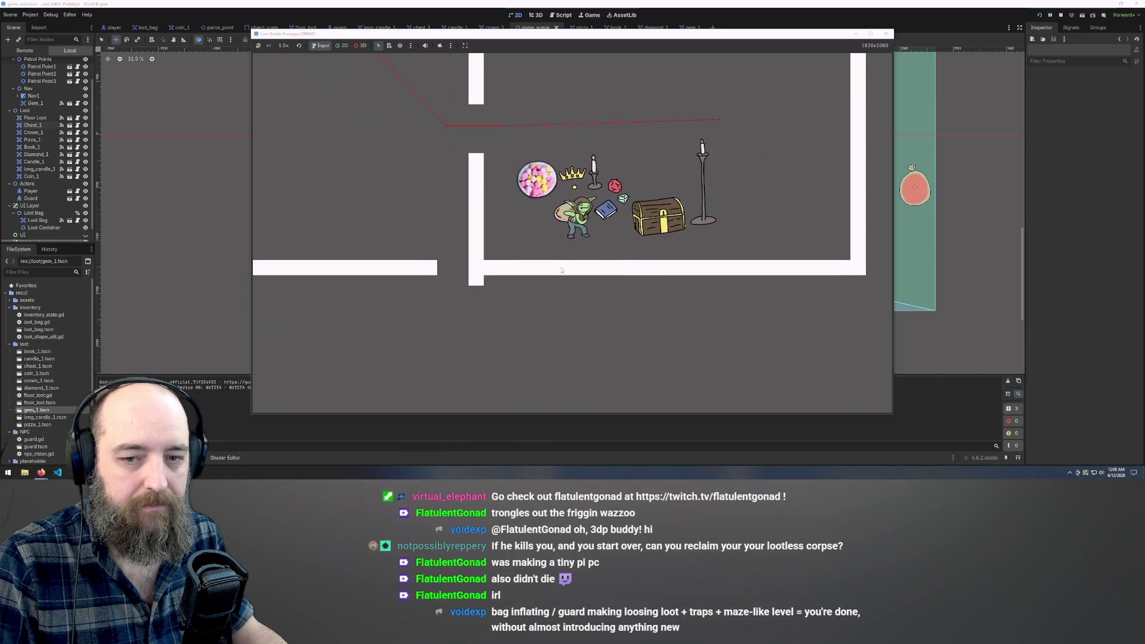
key("w")
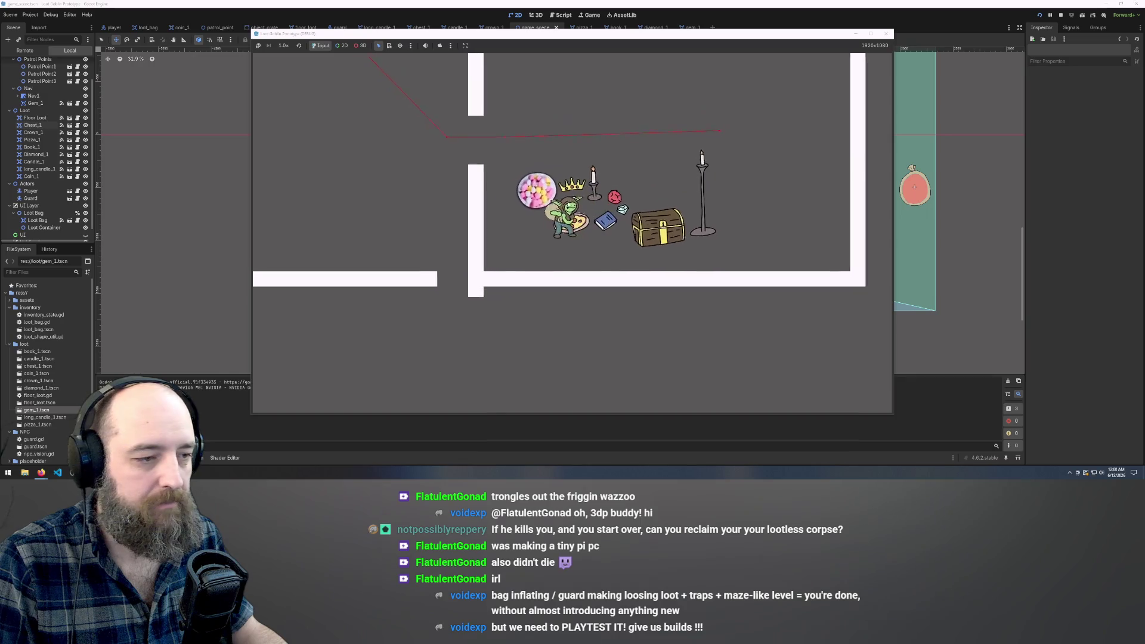
key("a")
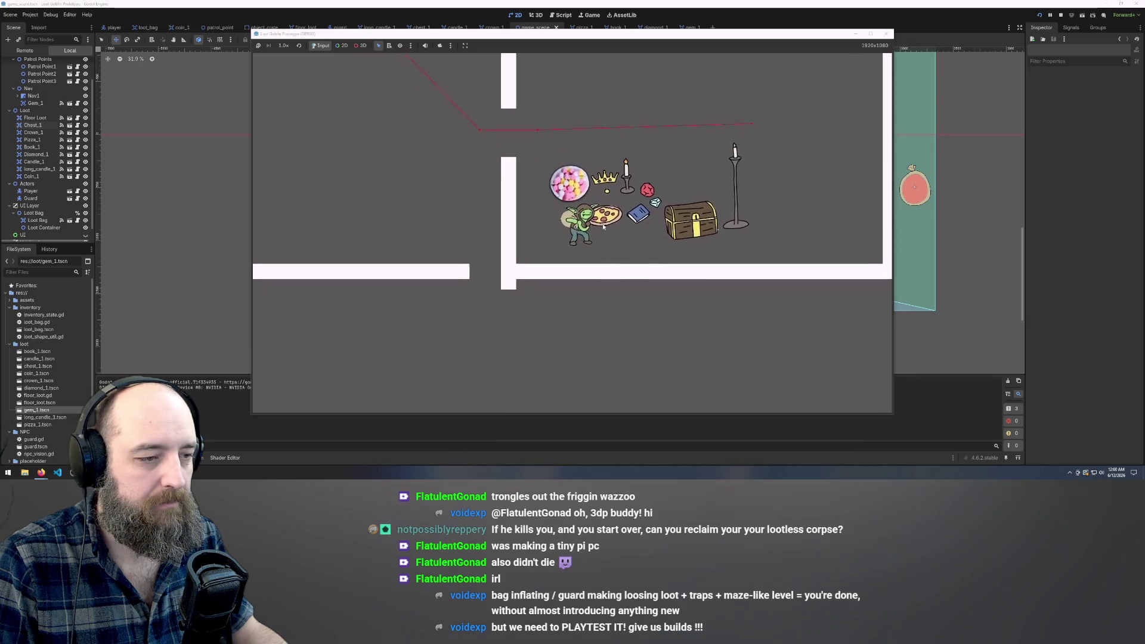
key("w")
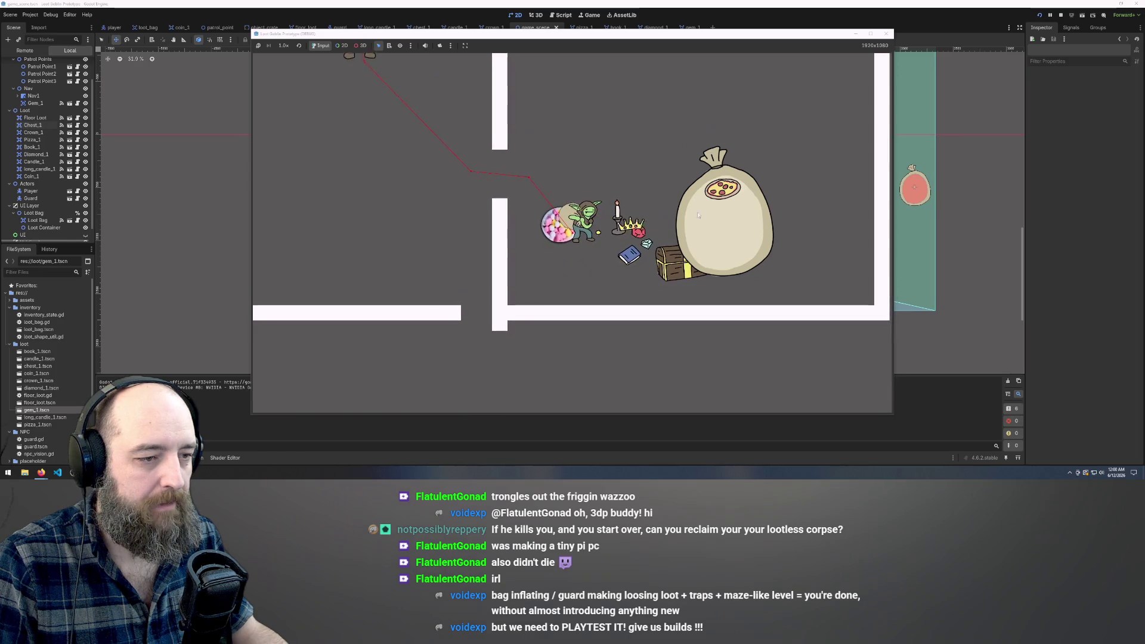
Take the goblin up-right through the wall gap, around the wall, and back up through the gap.
key("w")
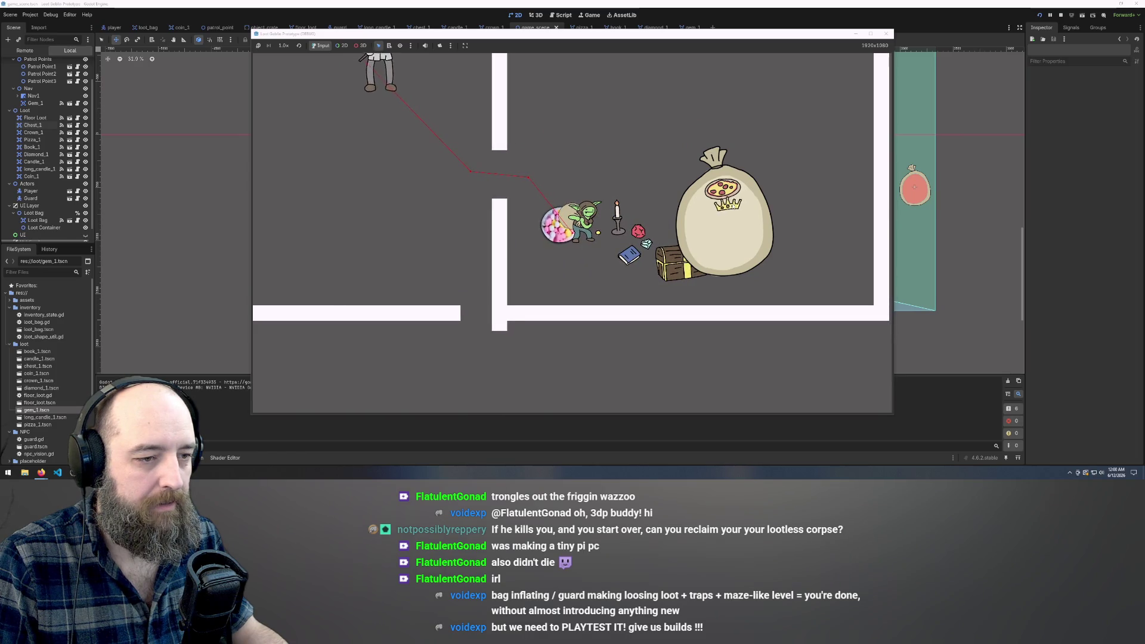
key("d")
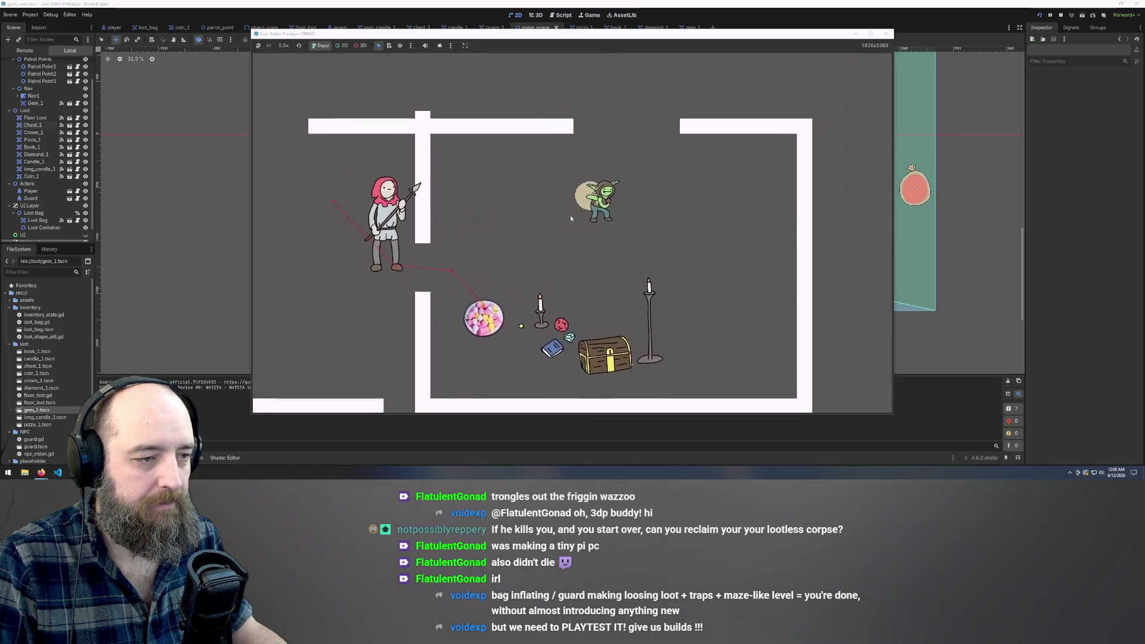
key("w")
key("d")
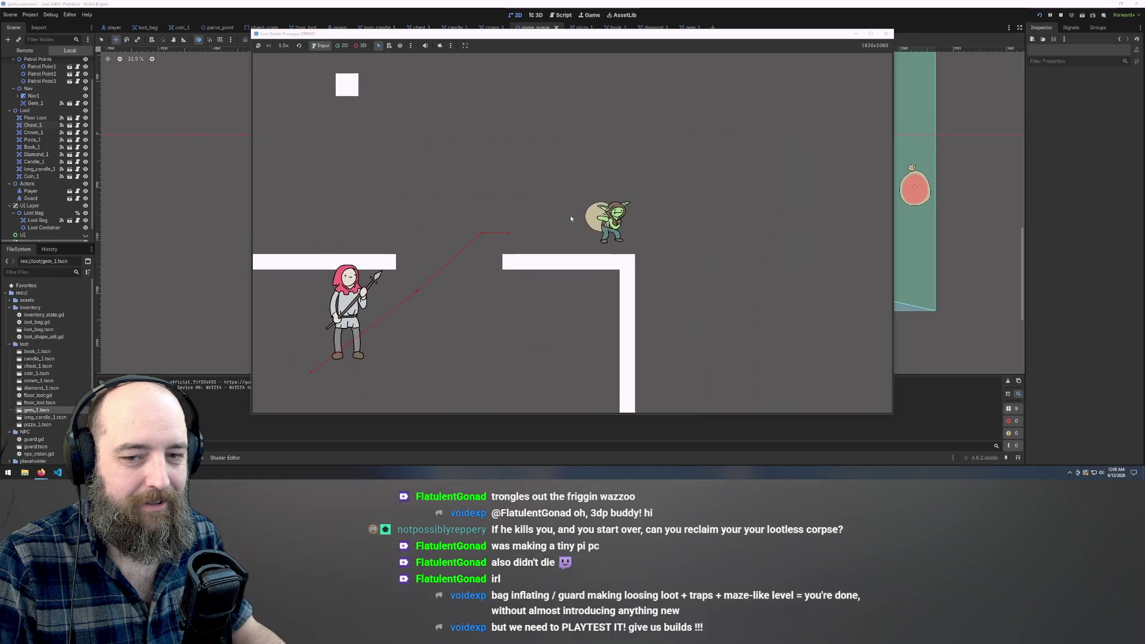
key("d")
key("s")
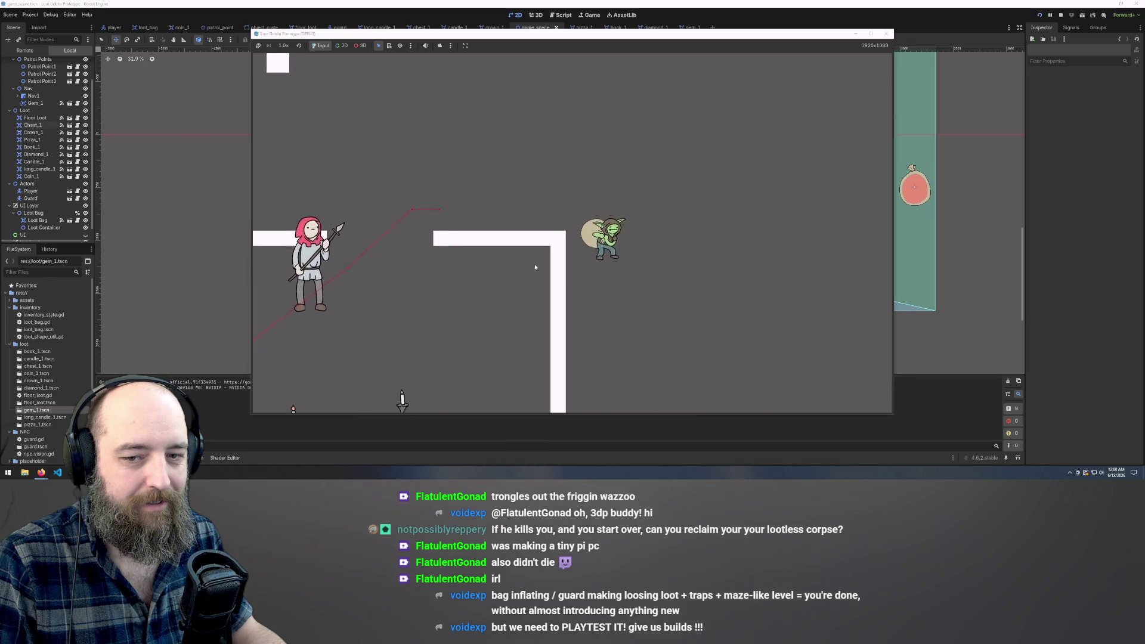
key("a")
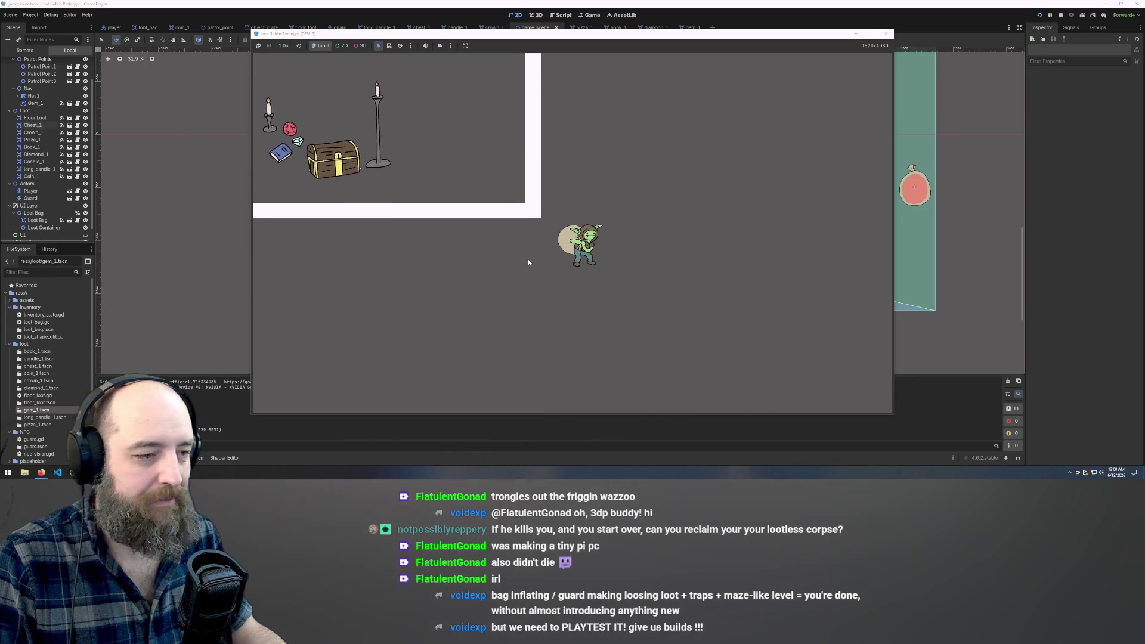
key("a")
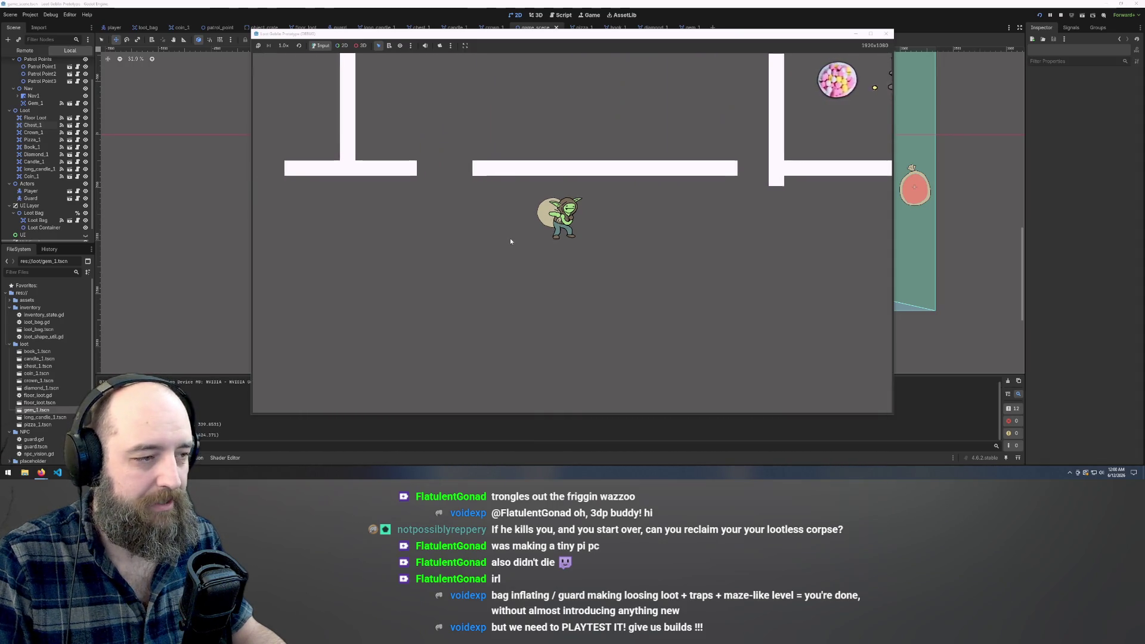
key("w")
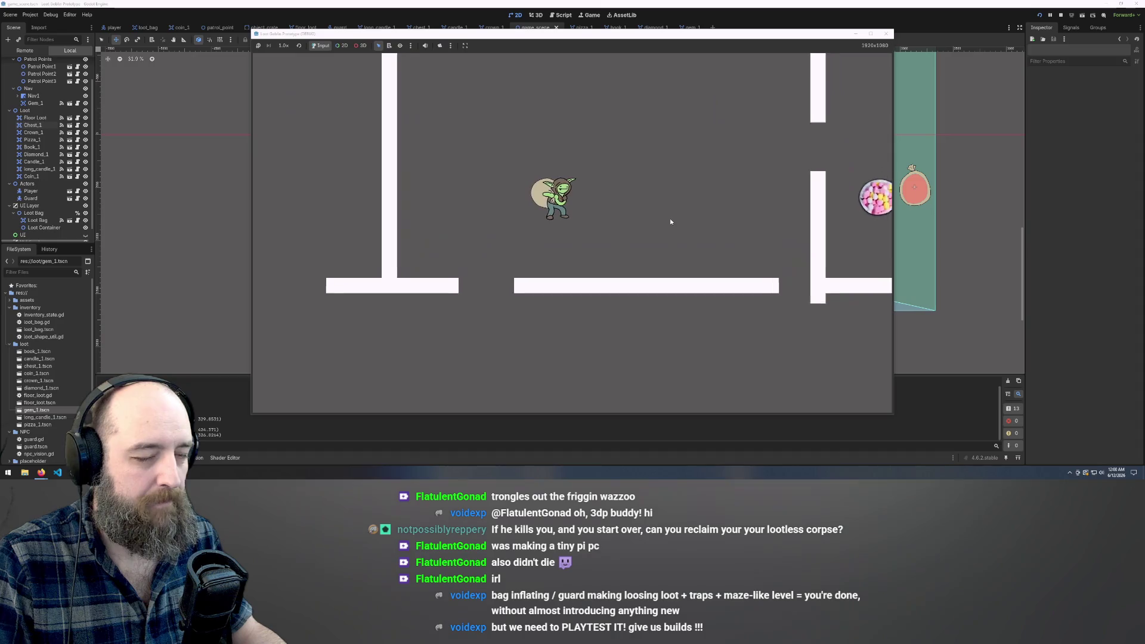
Head the goblin toward the chest room, past the horizontal and vertical walls.
key("d")
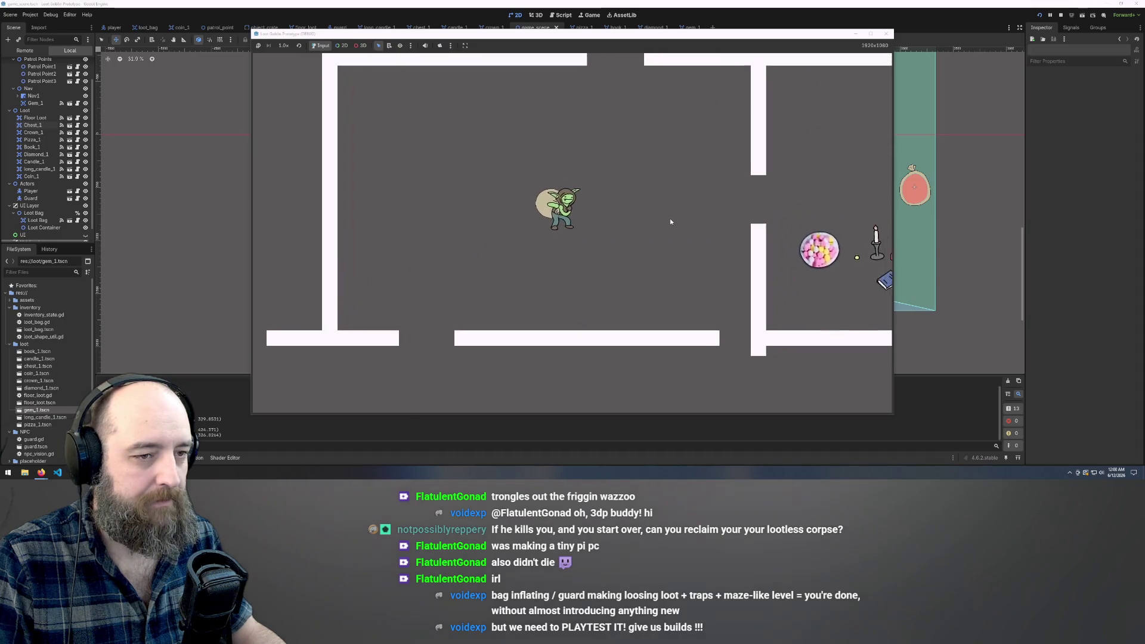
key("s")
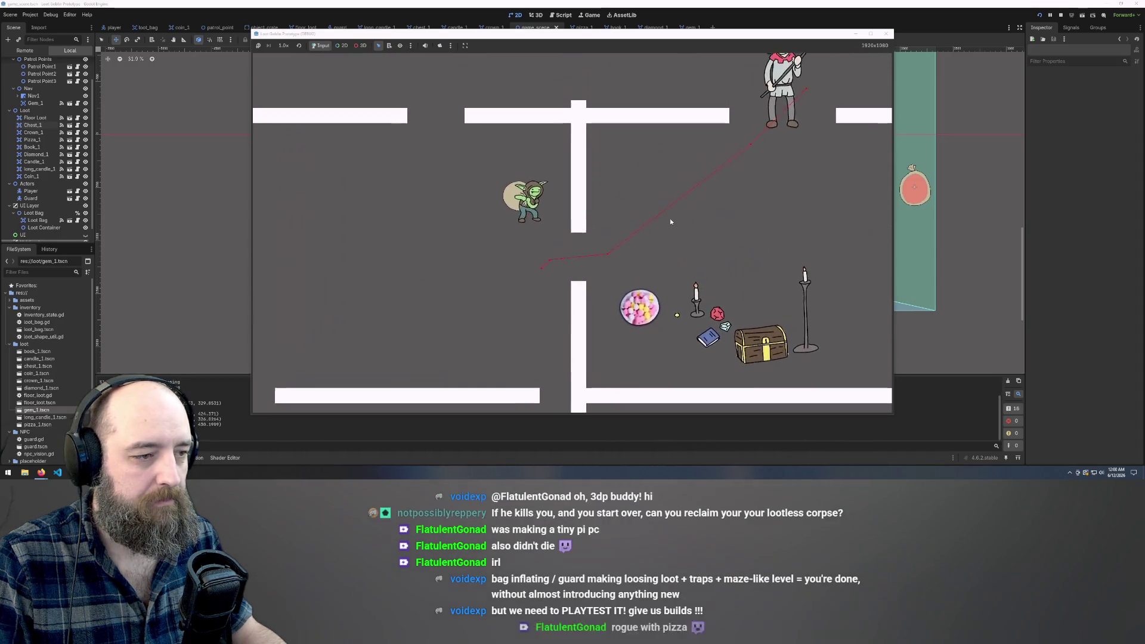
key("w")
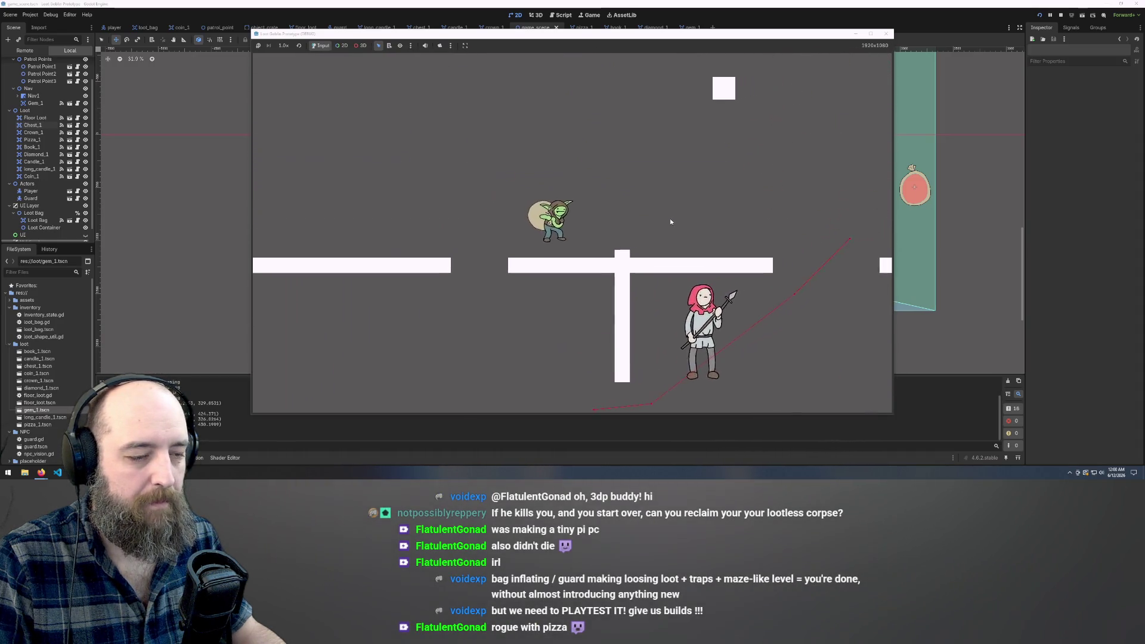
key("d")
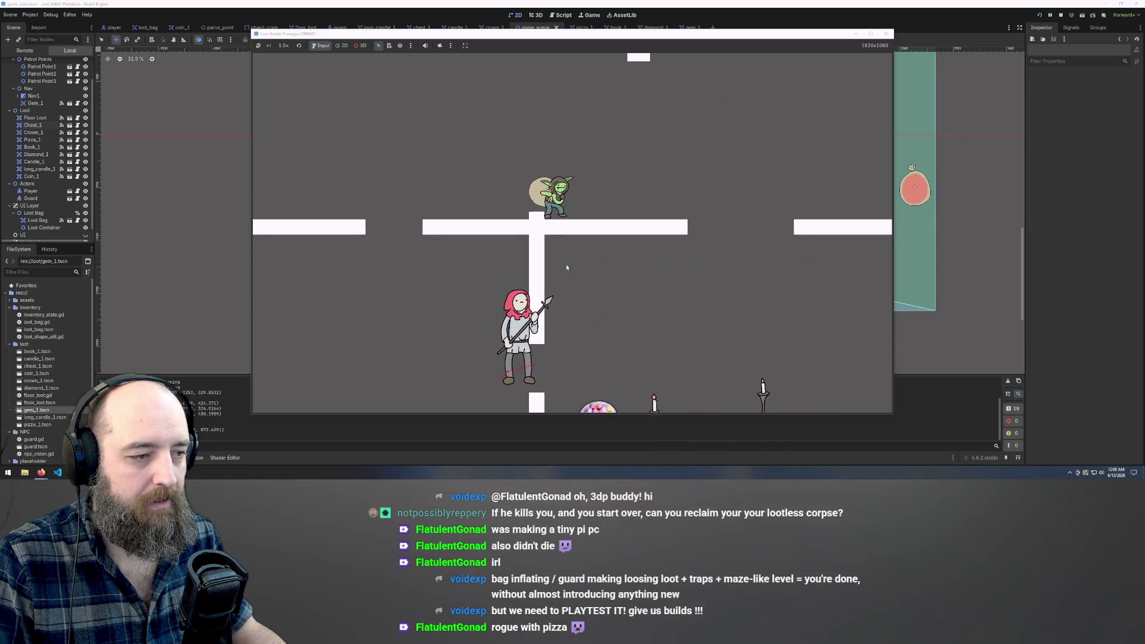
Shuffle the goblin along the platform above the guard, then jump.
key("d")
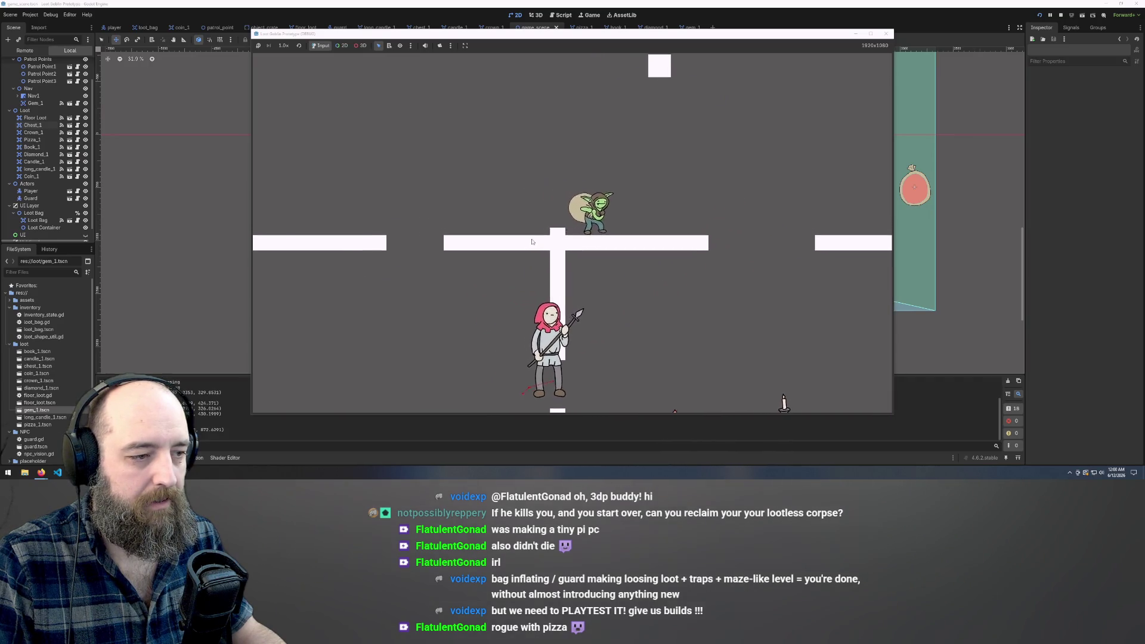
key("a")
key("d")
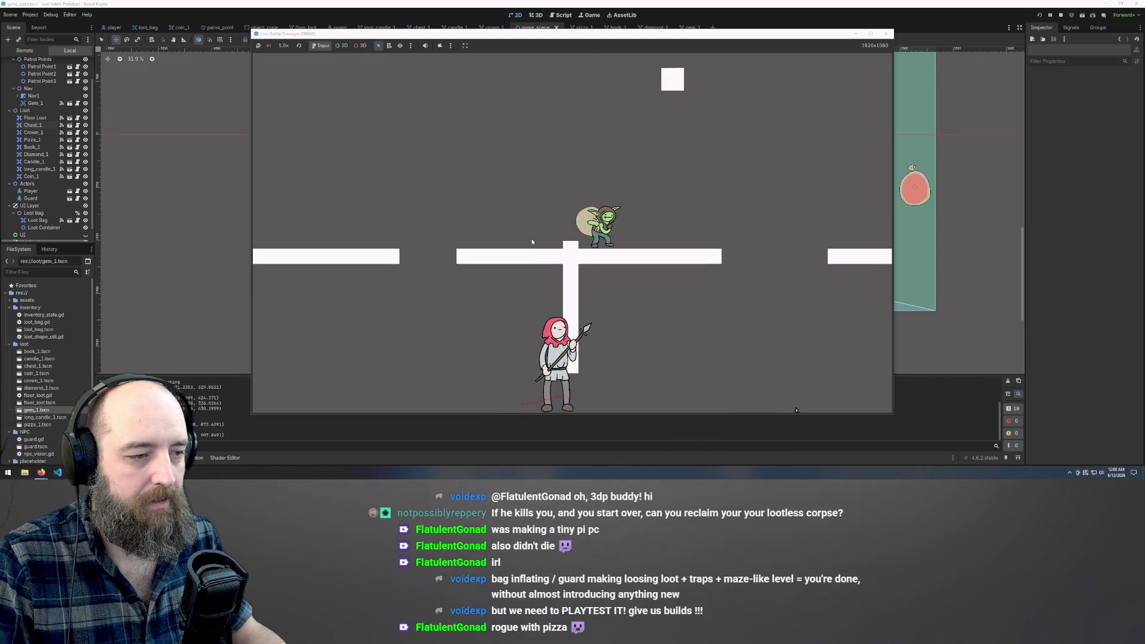
key("a")
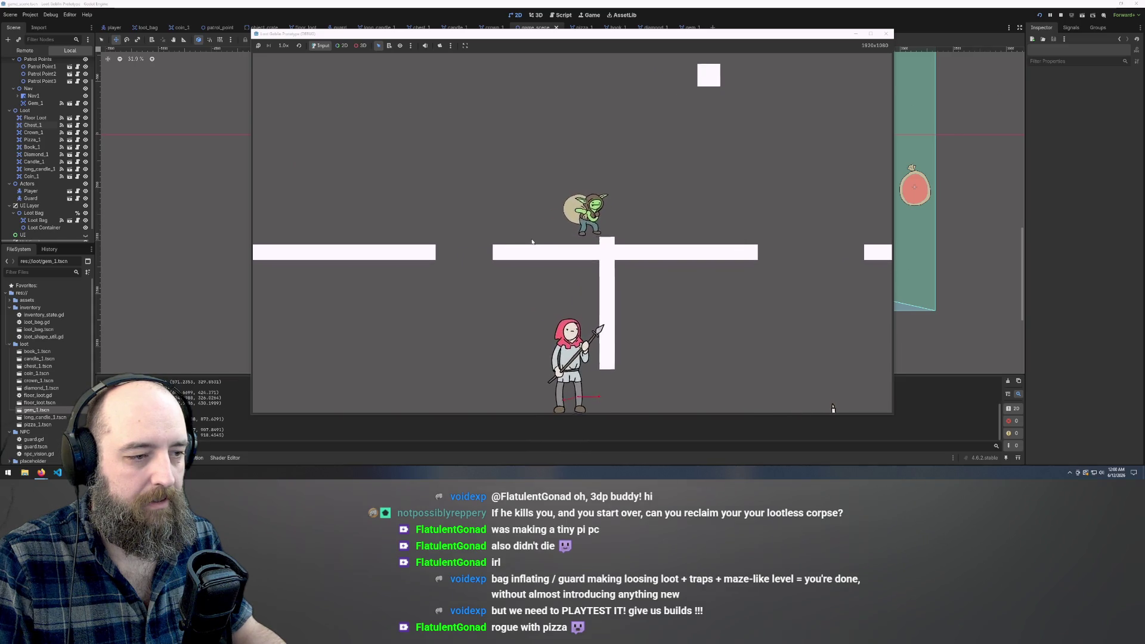
key("d")
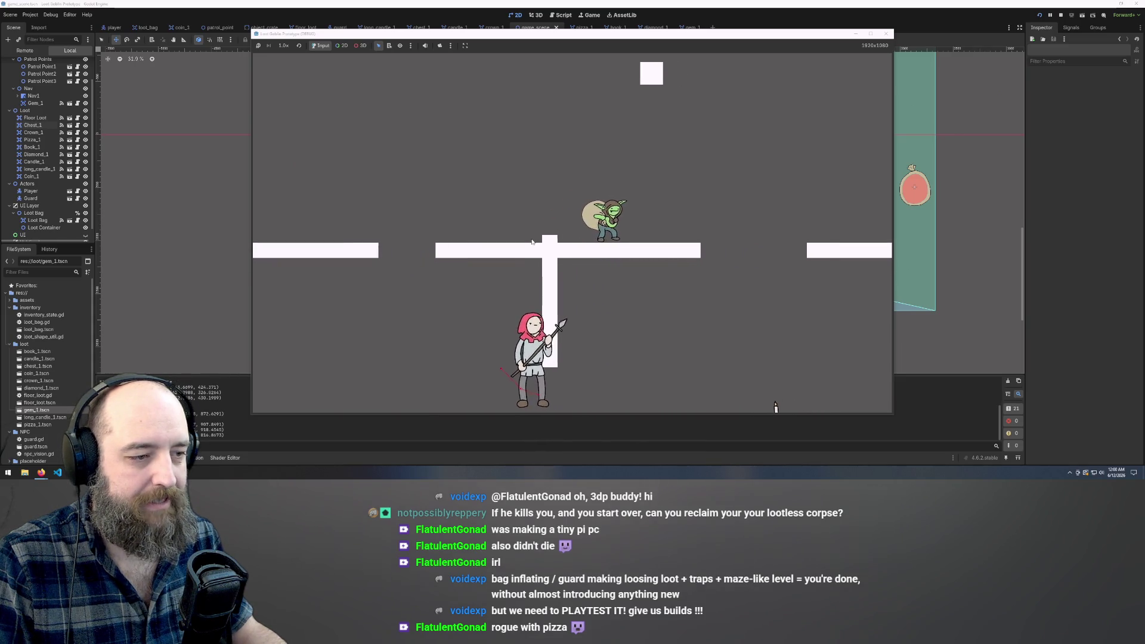
key("d")
key("a")
key("space")
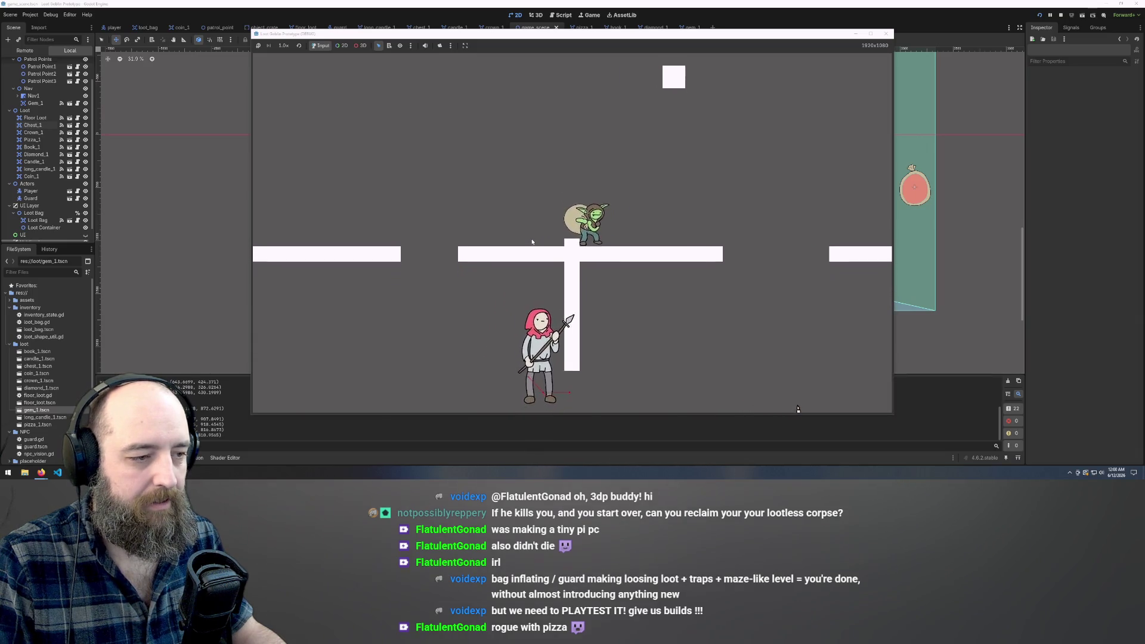
Pace the goblin along the platform while the guard patrols, then drop down into the loot room.
key("a")
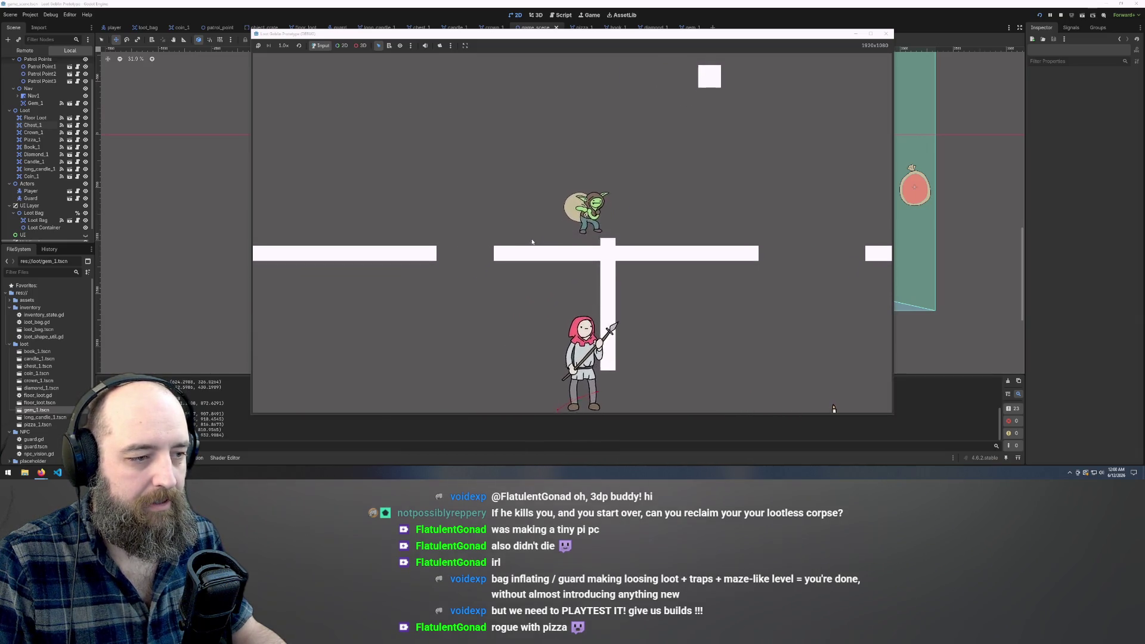
key("d")
key("a")
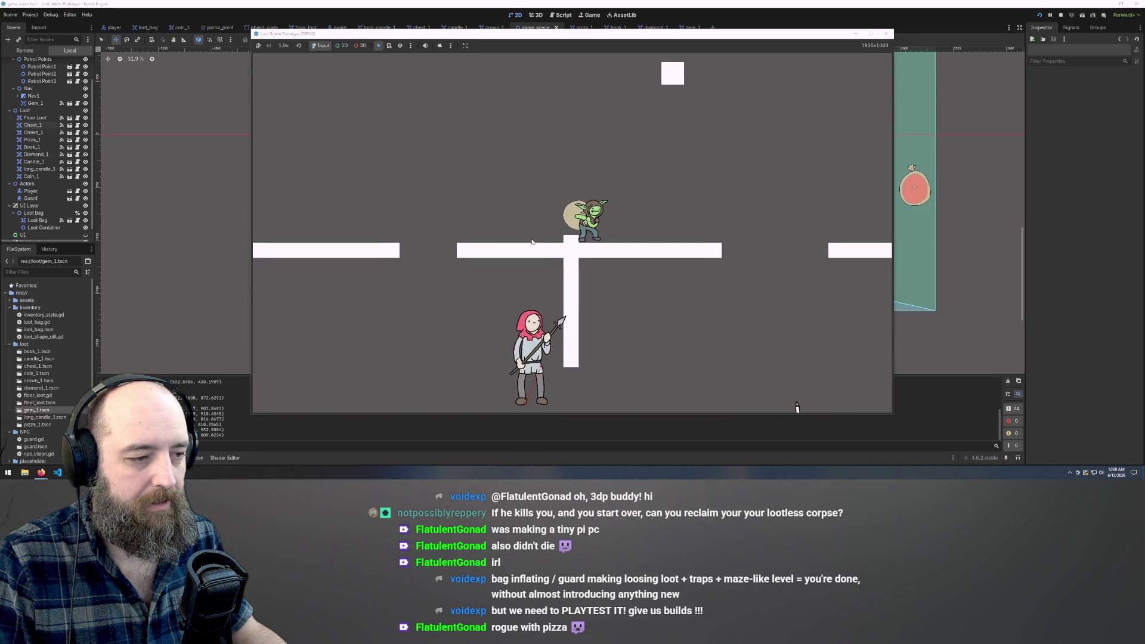
key("d")
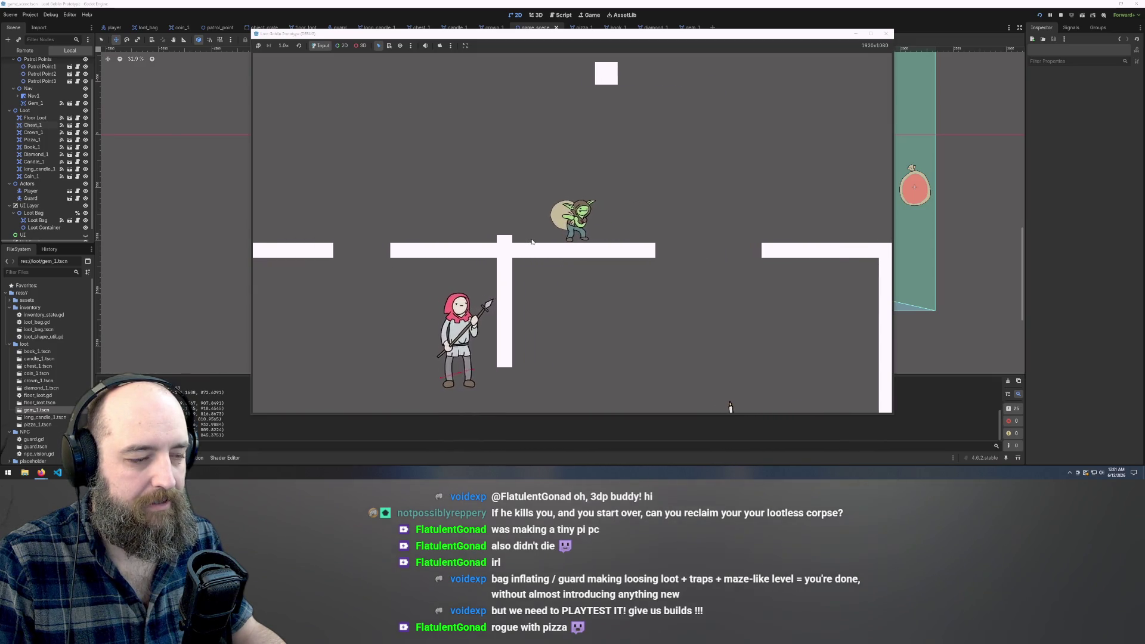
key("a")
key("d")
key("d")
key("s")
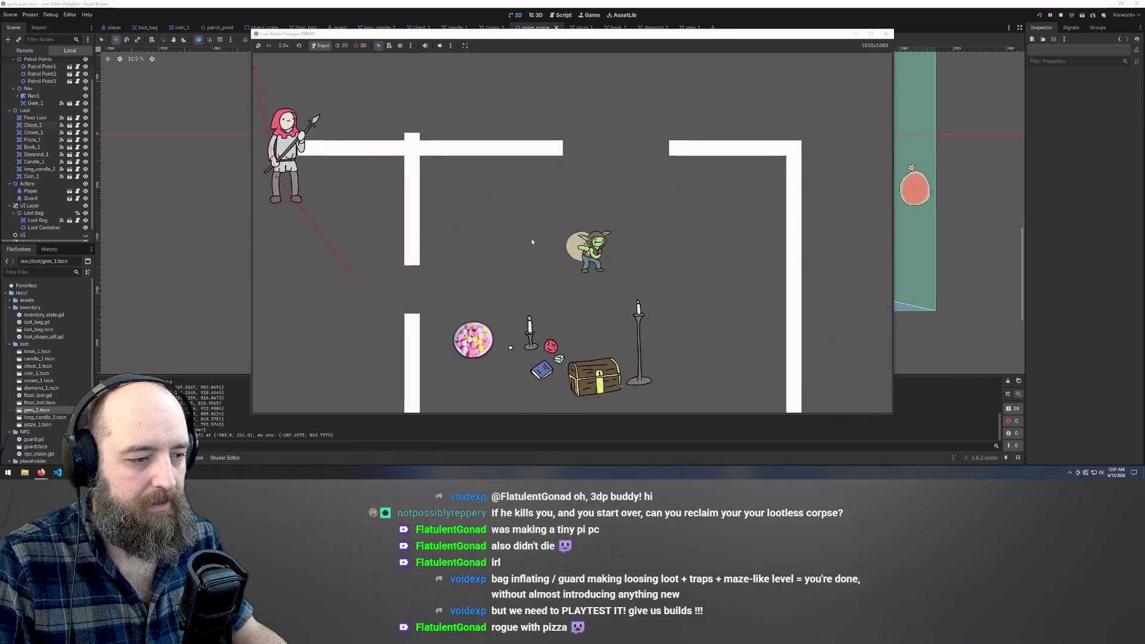
Walk past the pizza to the treasure chest, then open the loot bag with Tab.
key("a")
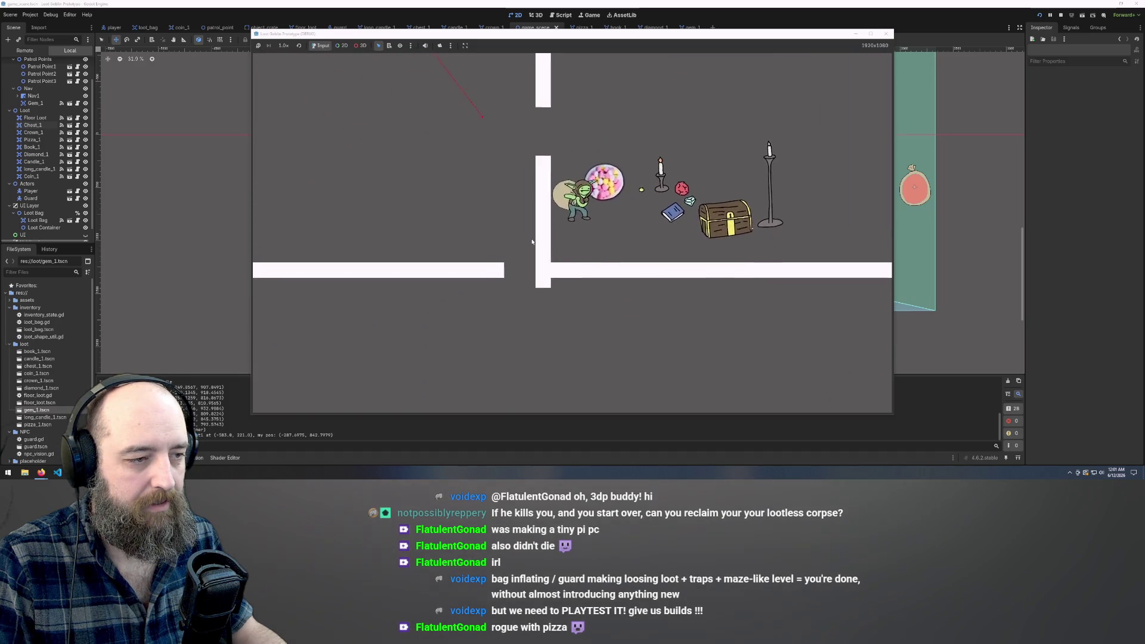
key("s")
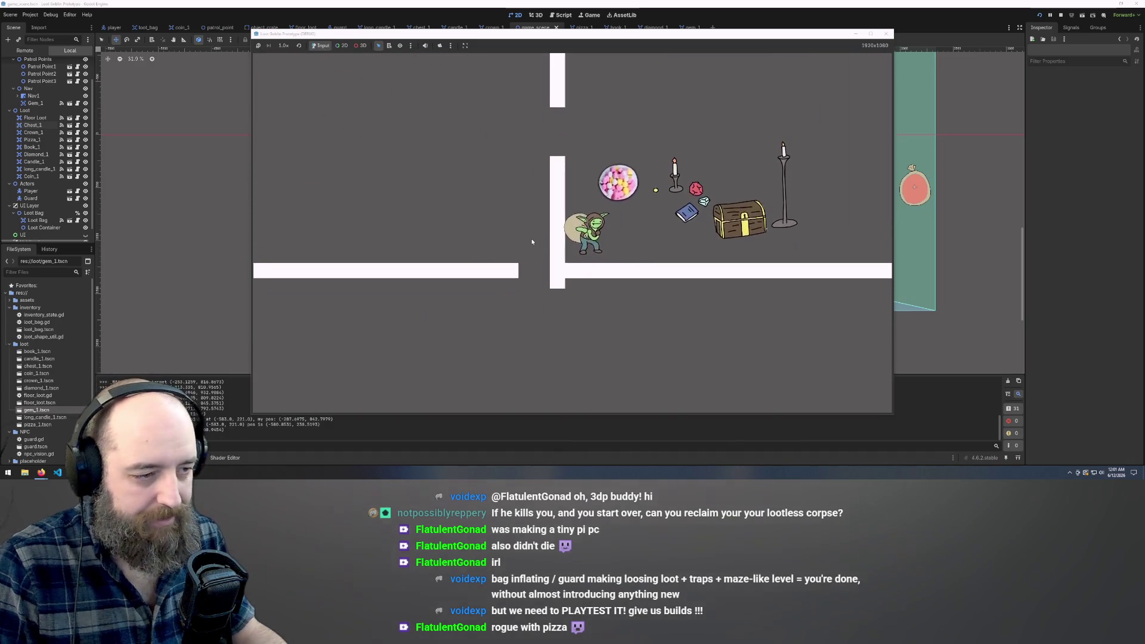
key("d")
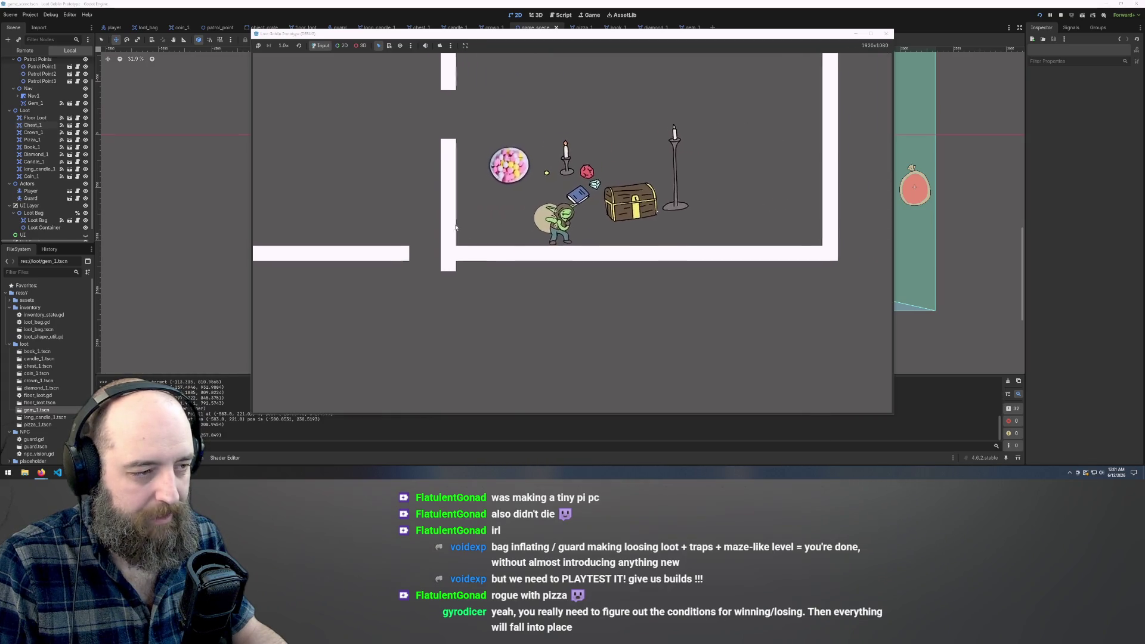
key("w")
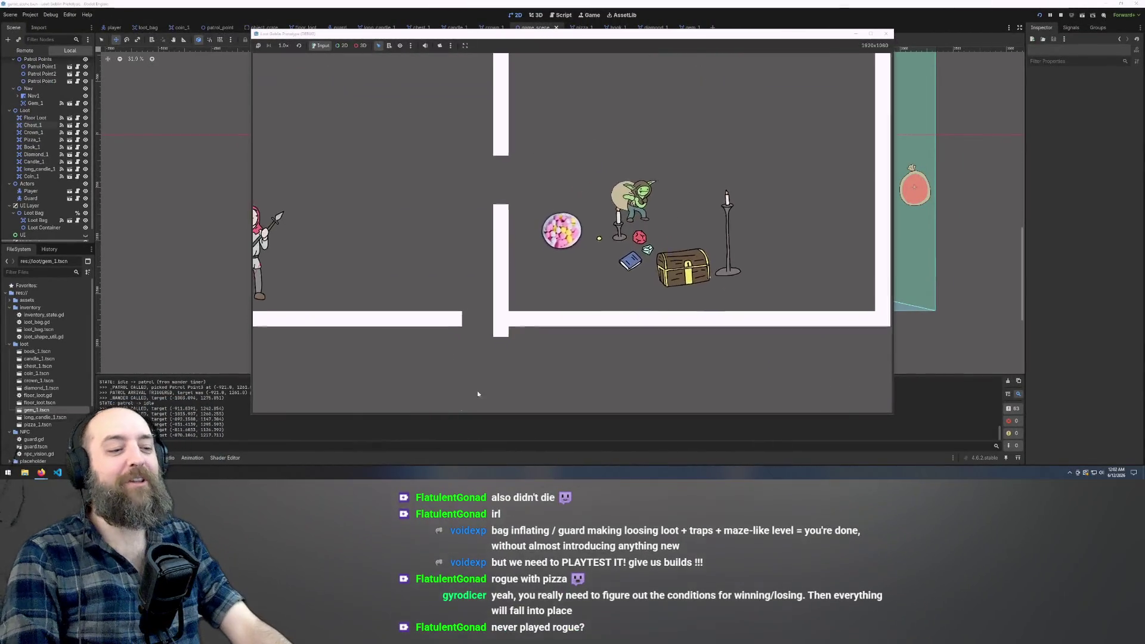
key("Tab")
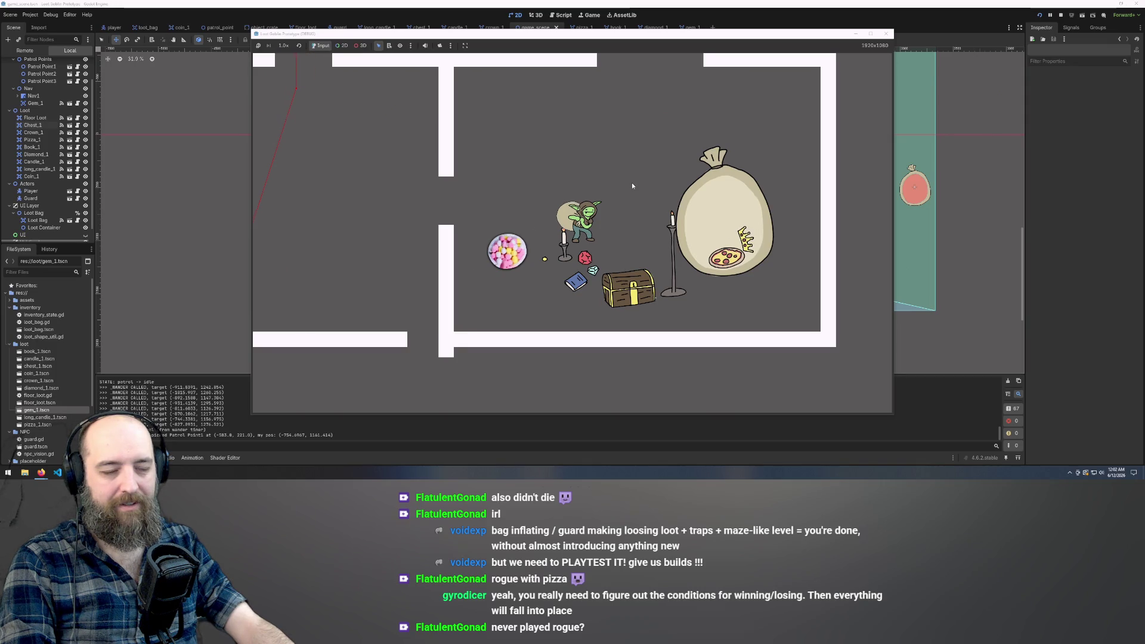
Close the loot bag and slip the goblin down through the wall gap, then head right.
key("w")
key("a")
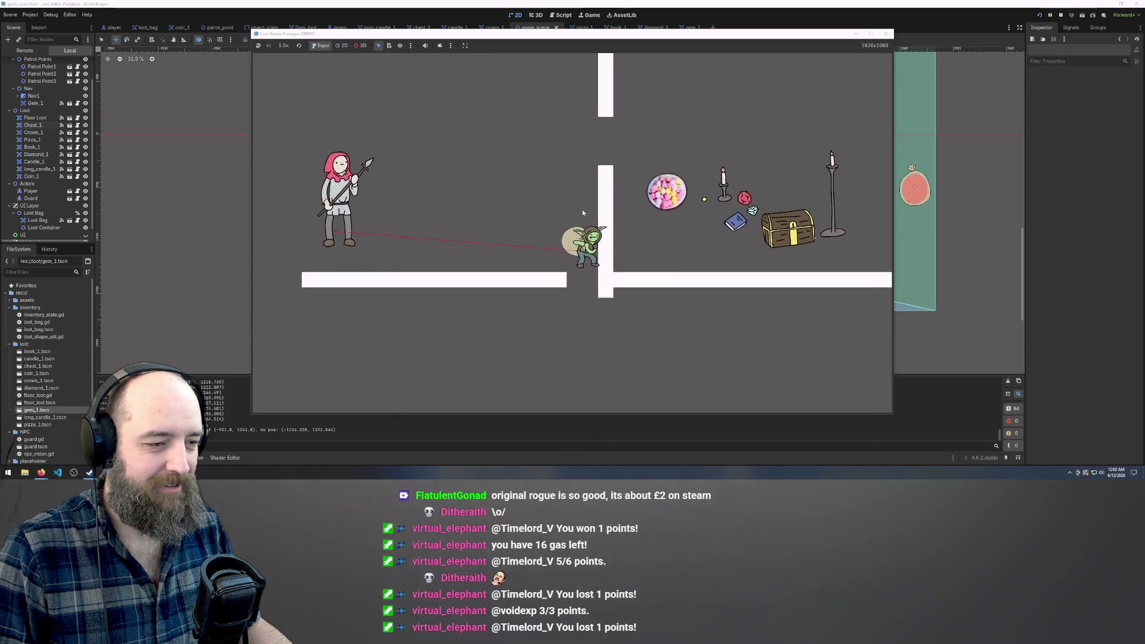
key("Tab")
key("Down")
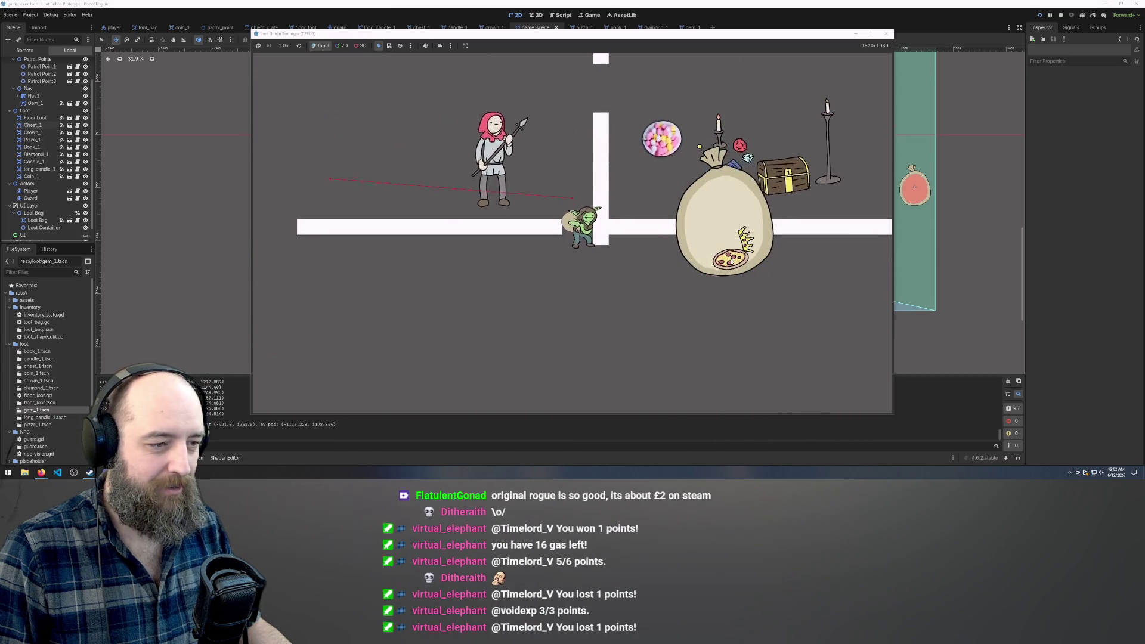
key("Tab")
key("Right")
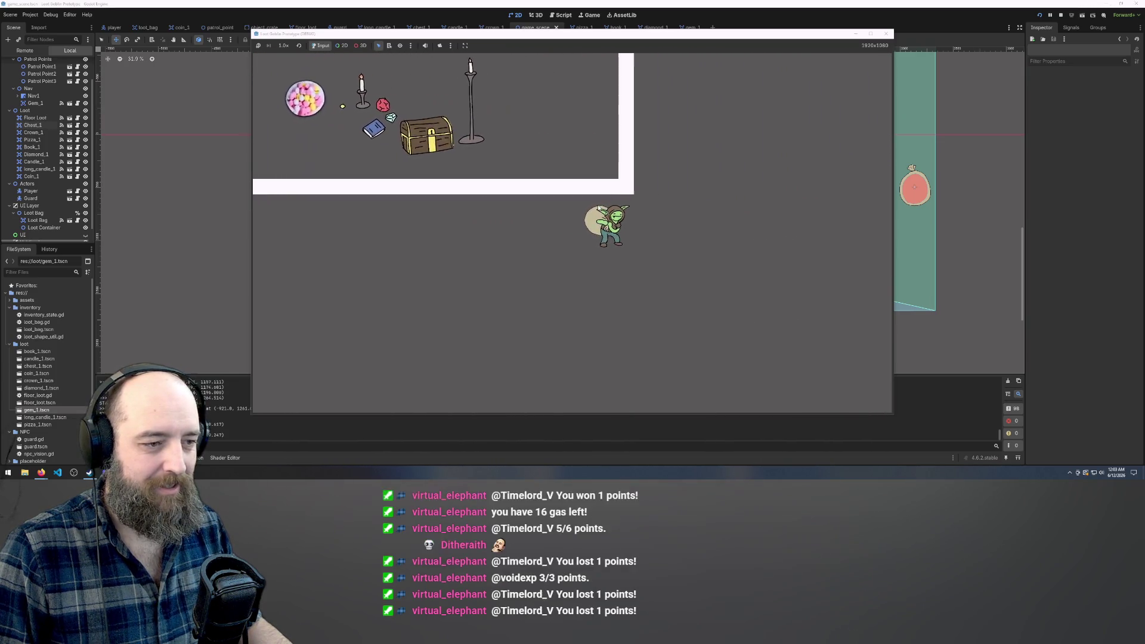
Roam outside the room up, left, right and down, ending on the wall top.
key("Up")
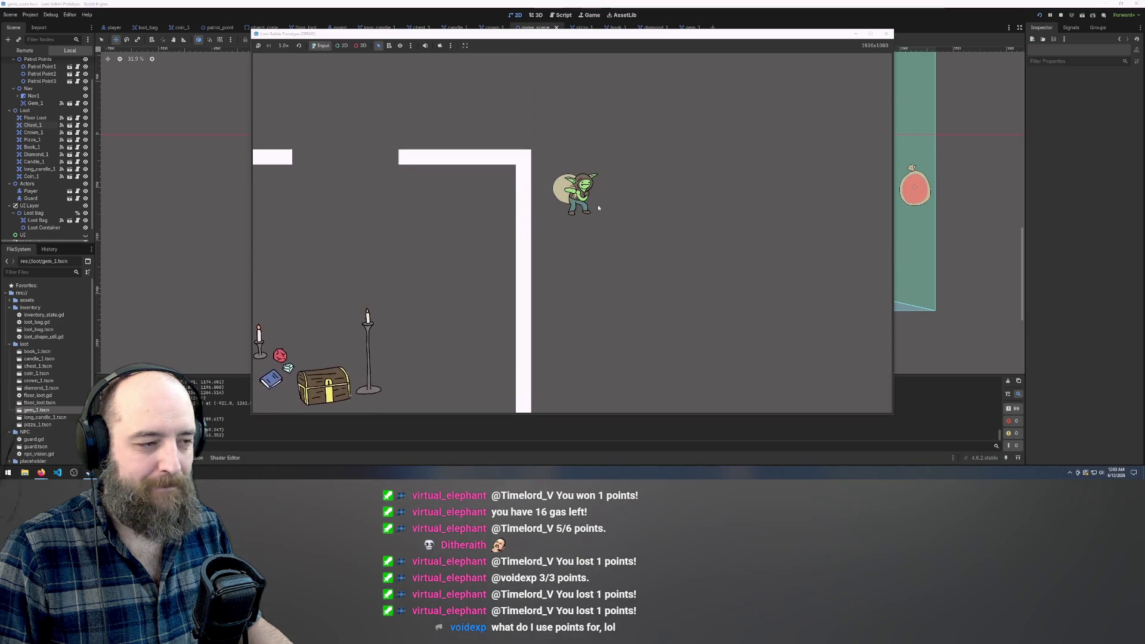
key("Left")
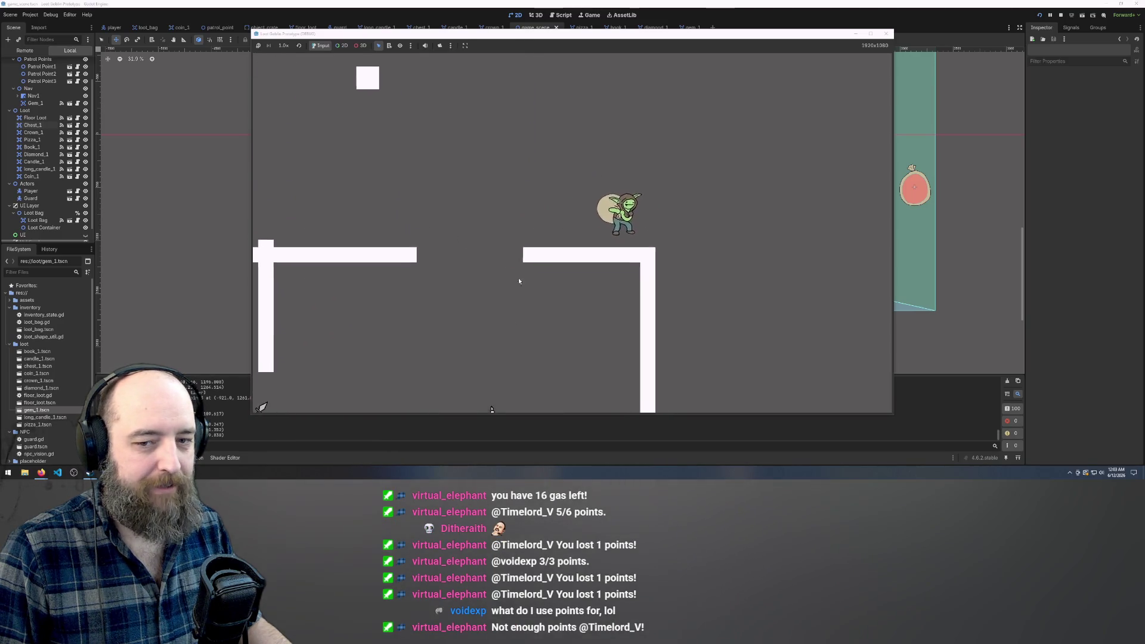
key("Right")
key("Down")
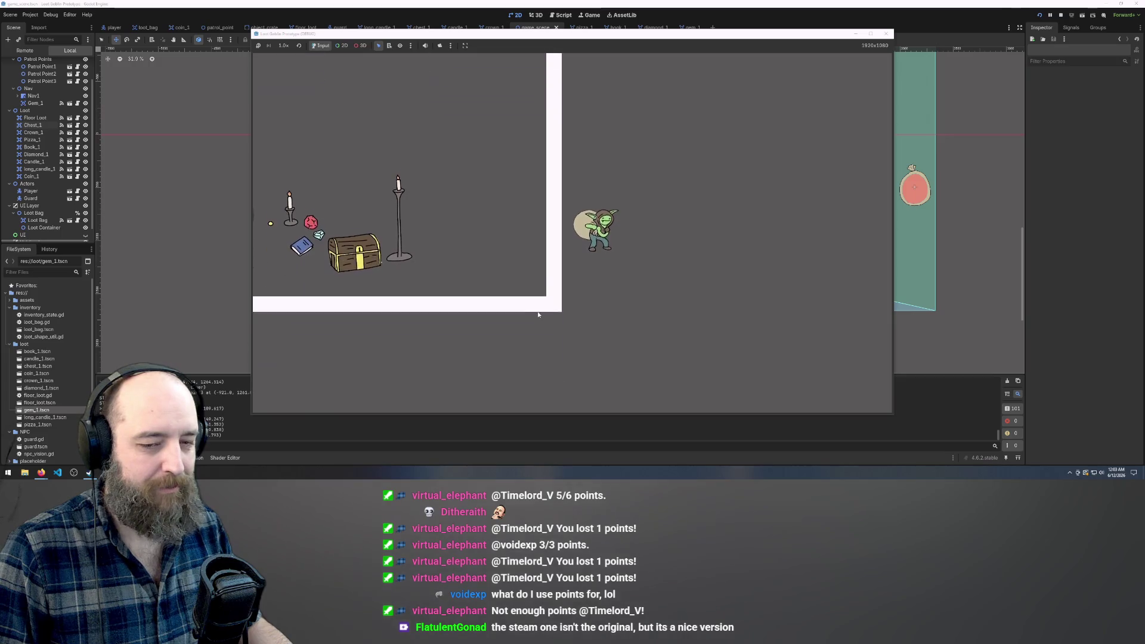
key("Left")
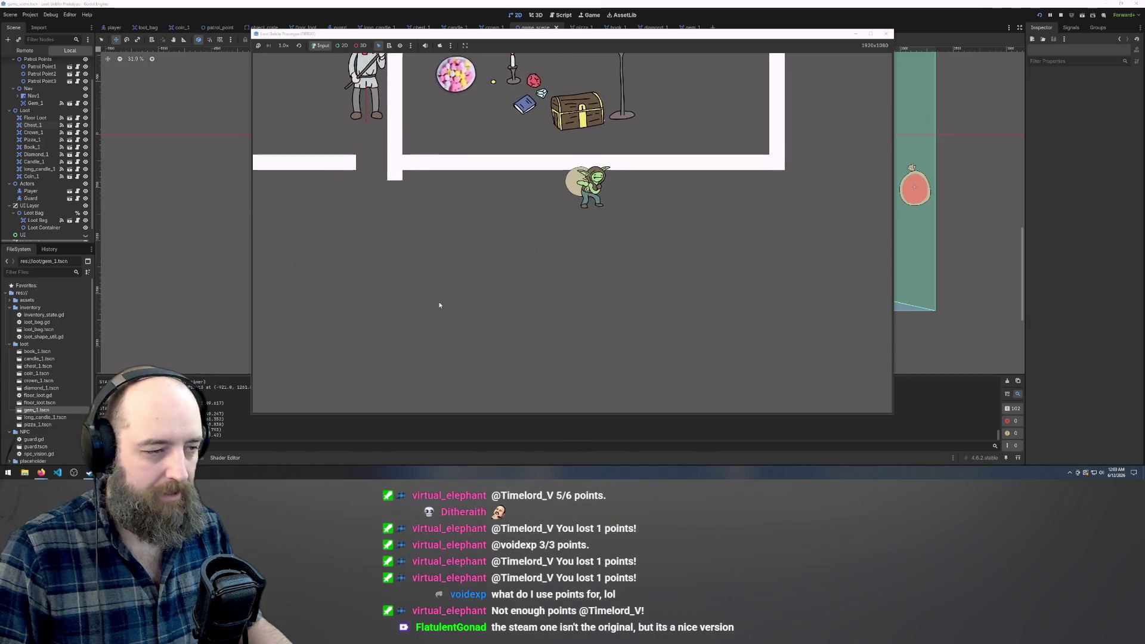
key("Right")
key("Up")
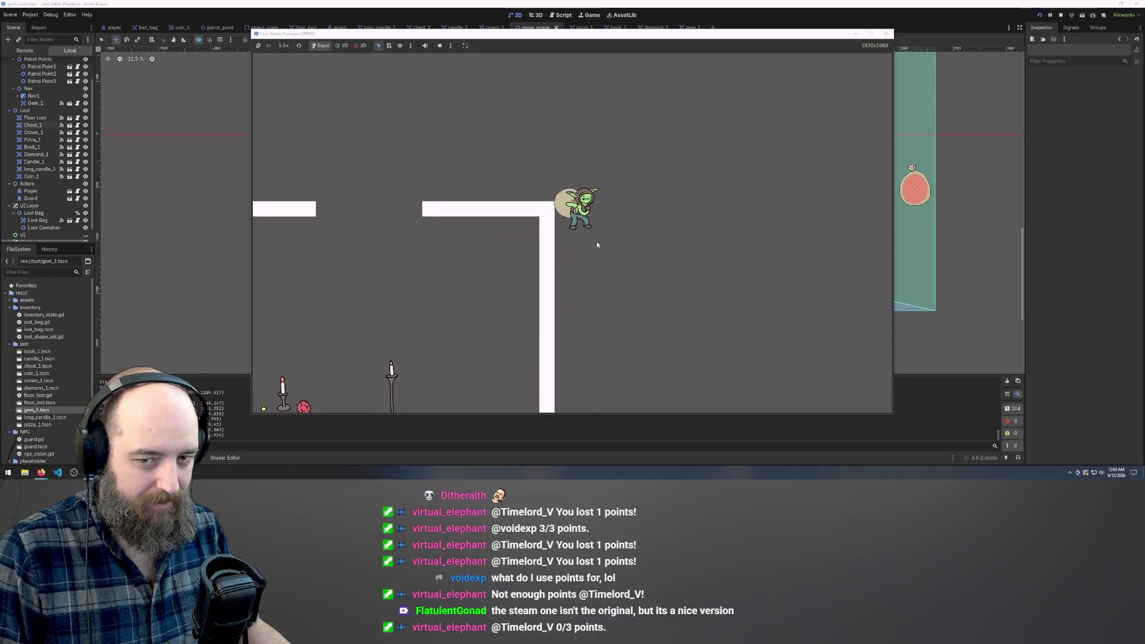
key("Left")
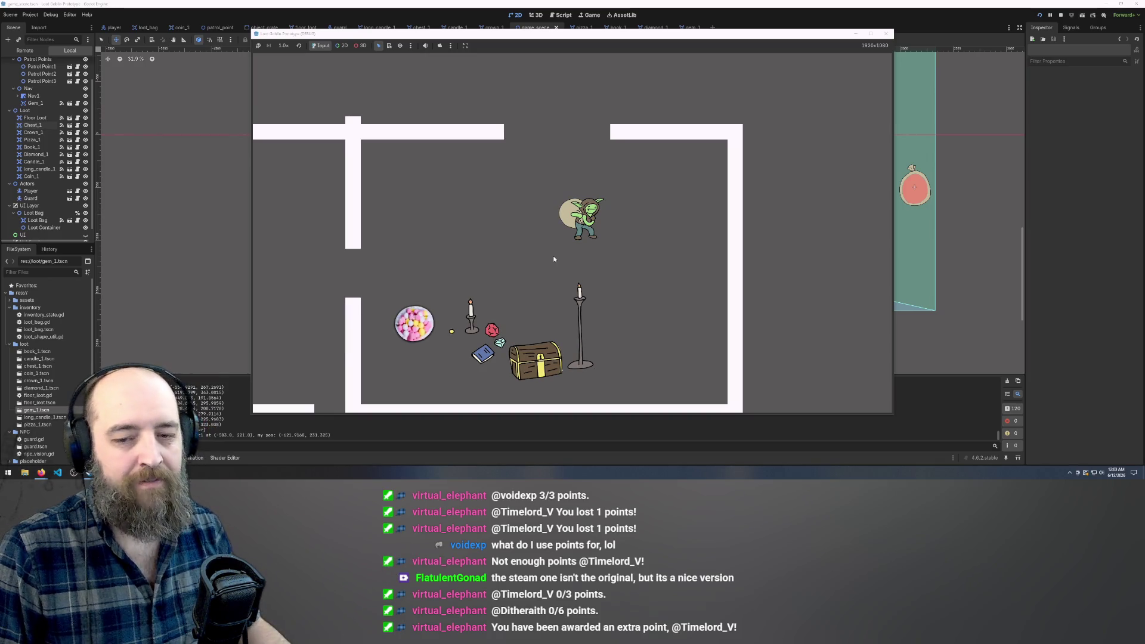
Walk the goblin around the walls, ending right and down past the wall.
key("Left")
key("Up")
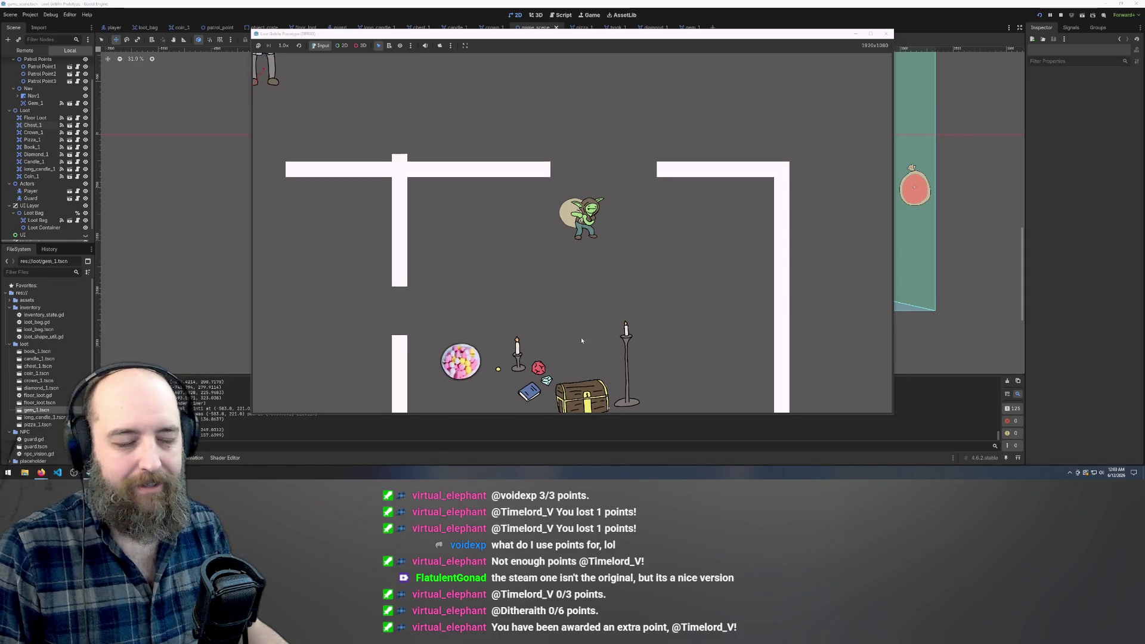
key("Down")
key("Right")
key("Up")
key("Right")
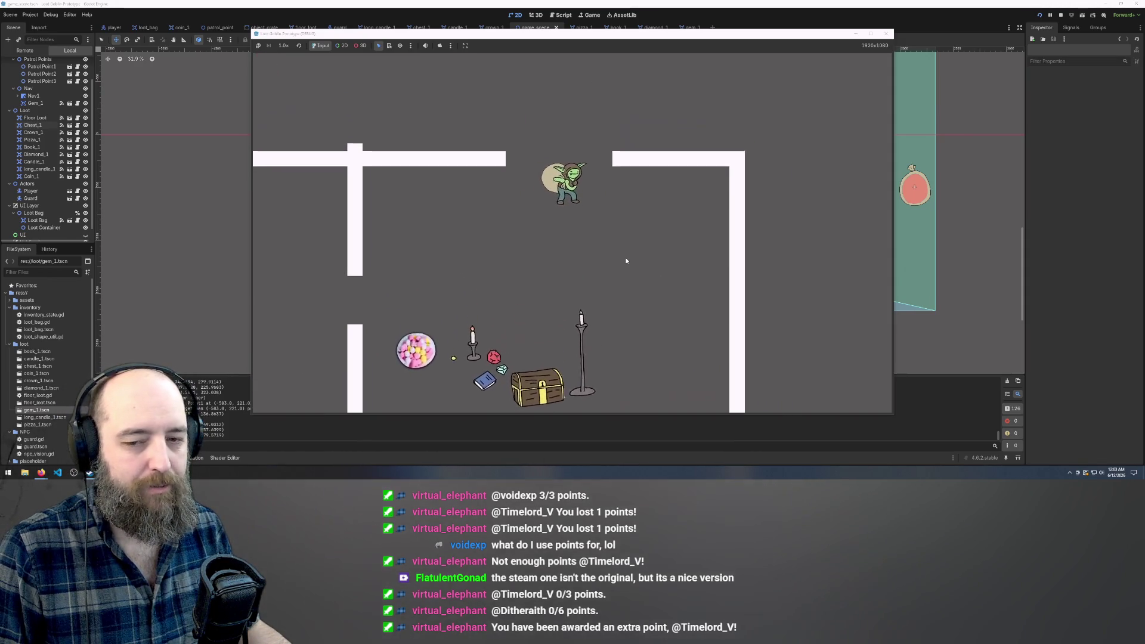
key("Right")
key("Down")
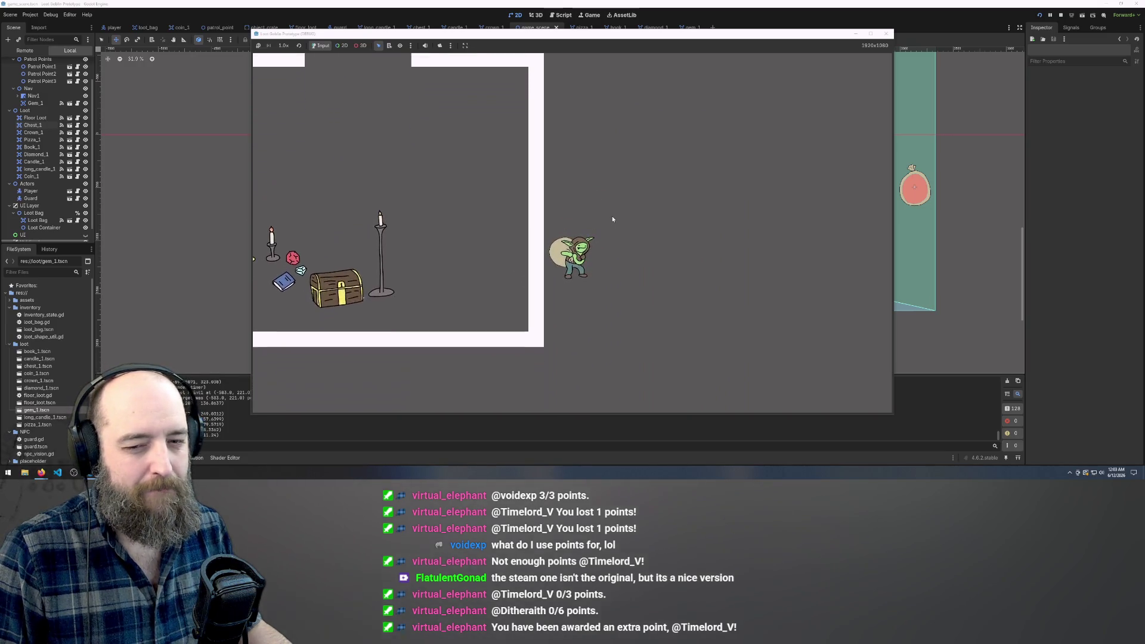
Walk left along the wall to the room entrance and open the loot bag.
key("Left")
key("Left")
key("Up")
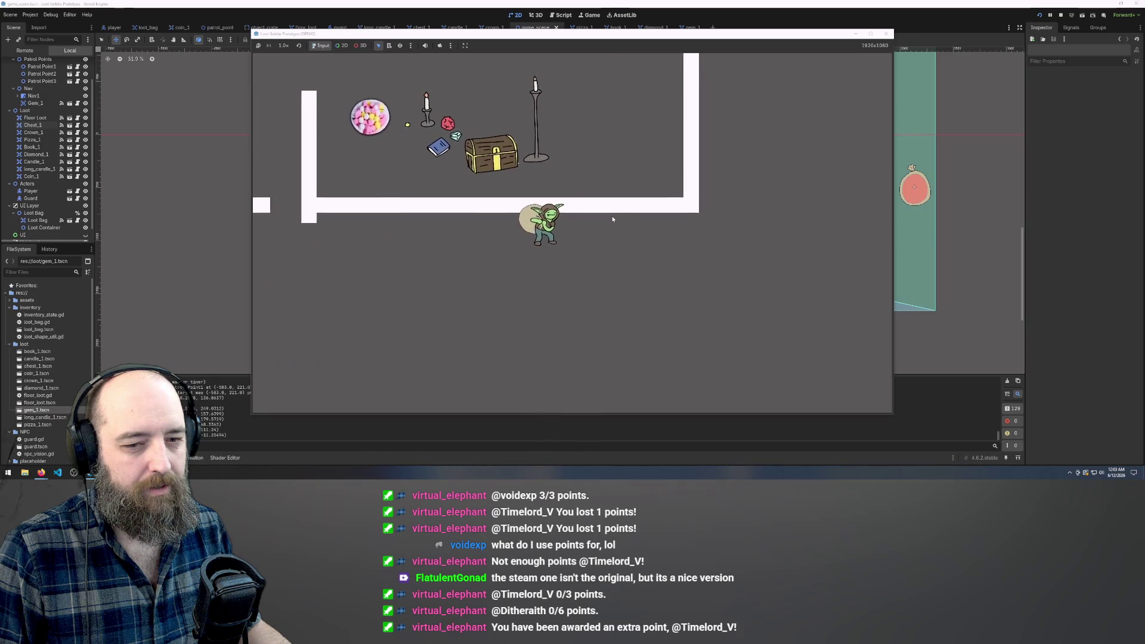
key("Left")
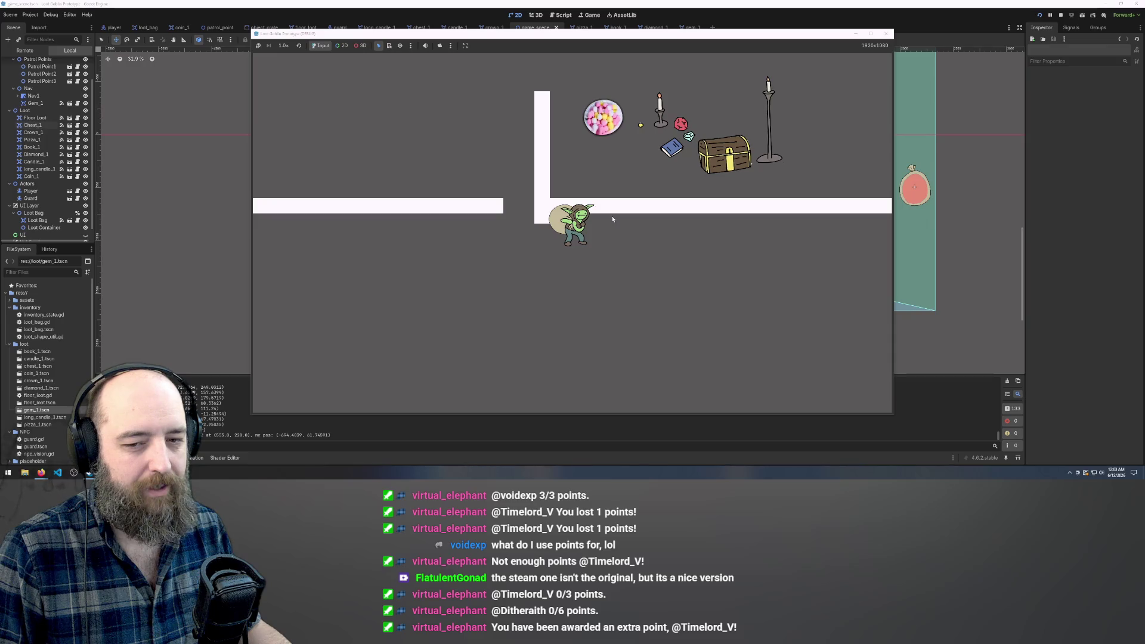
key("Down")
key("Right")
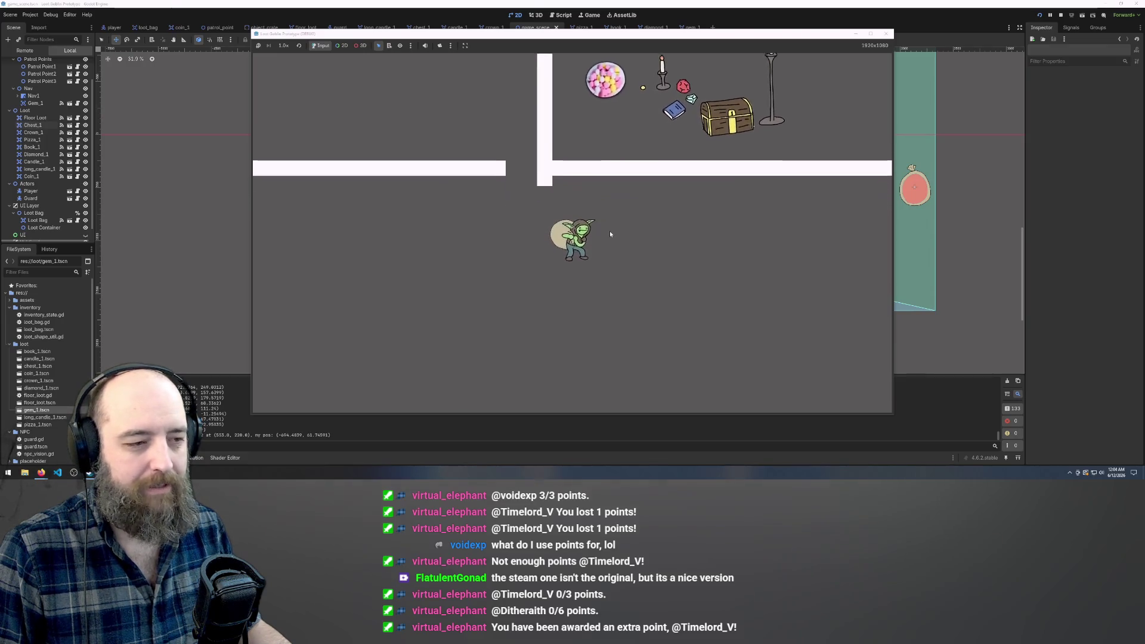
key("Up")
key("Left")
key("Tab")
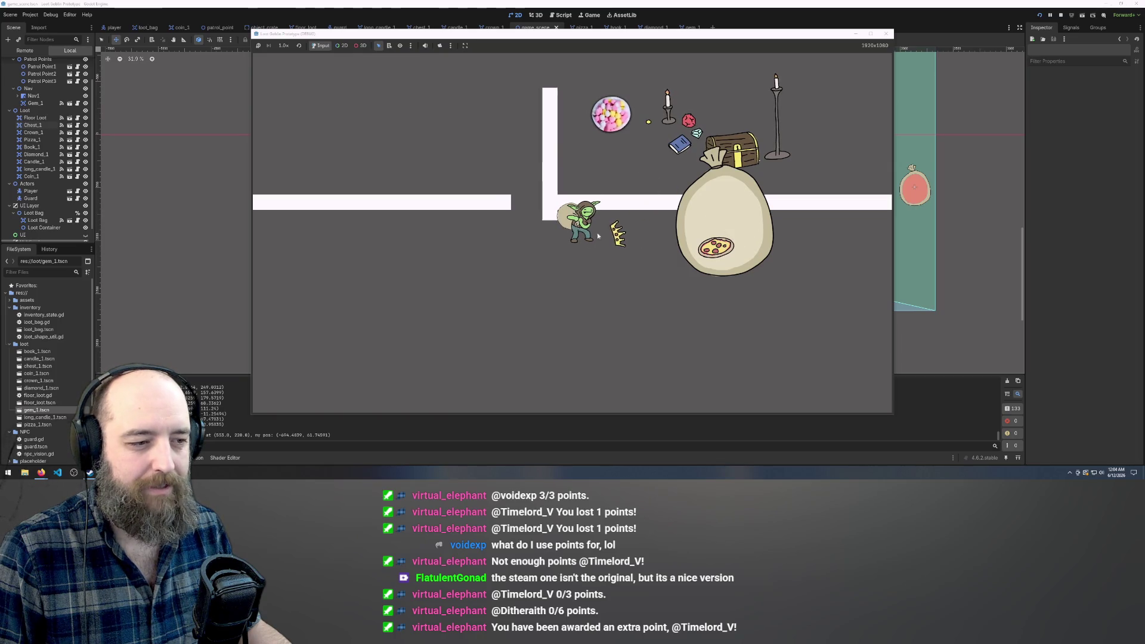
Walk the goblin to the crown, toggling the loot bag closed and open.
key("Down")
key("Left")
key("Tab")
key("Right")
key("Up")
key("Tab")
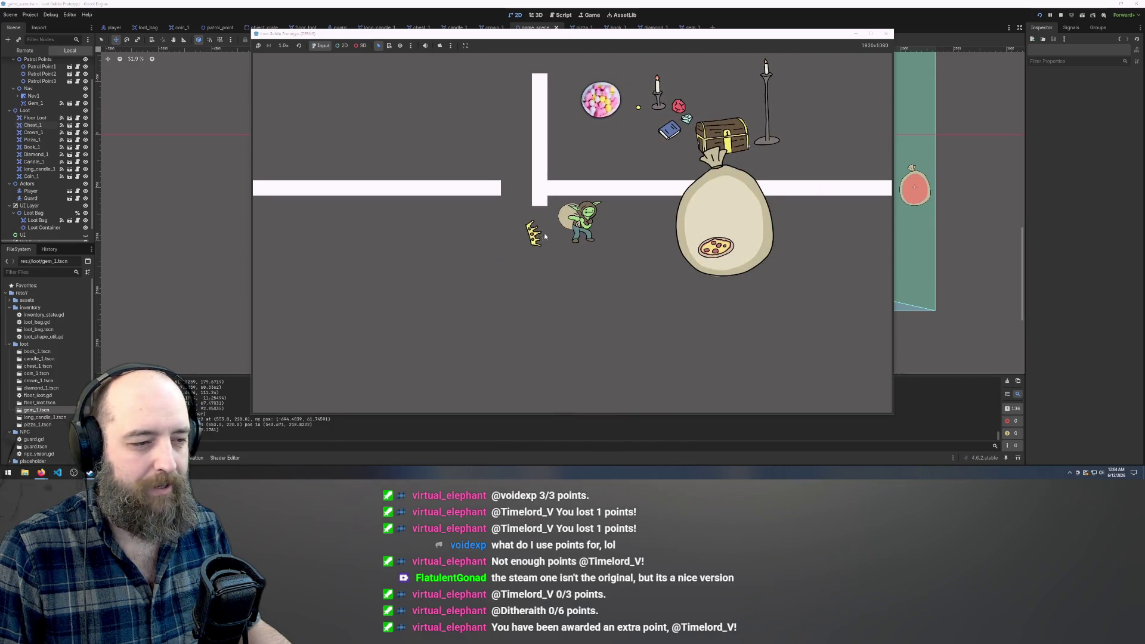
key("Down")
key("Left")
key("Tab")
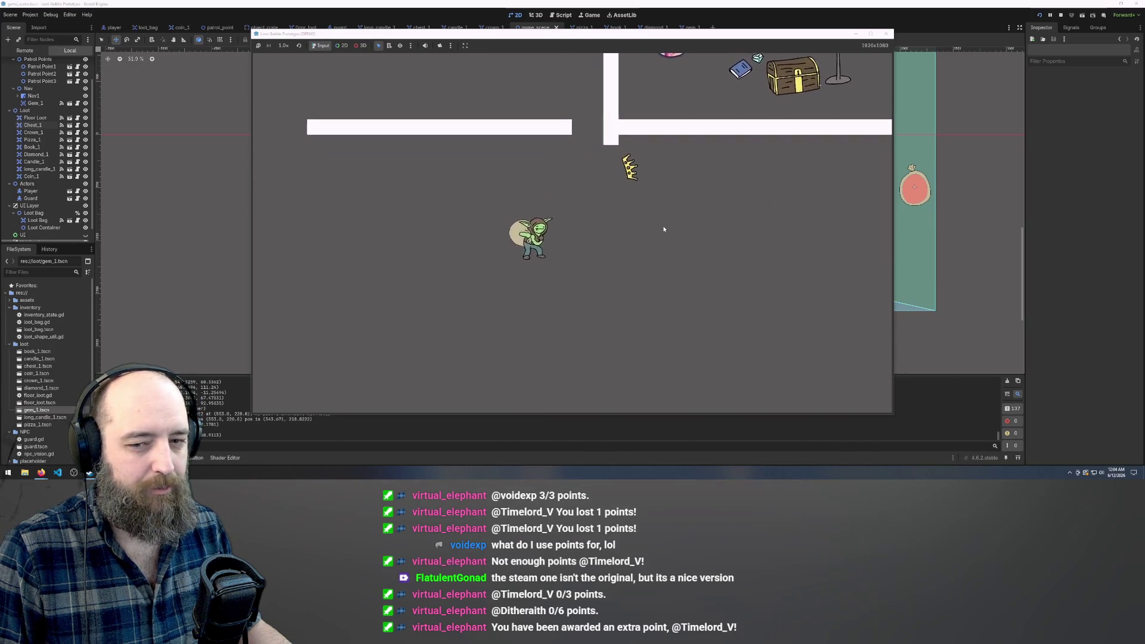
Leave the crown by the wall, reach the wall gap, and drag the pizza out of the bag.
key("Up")
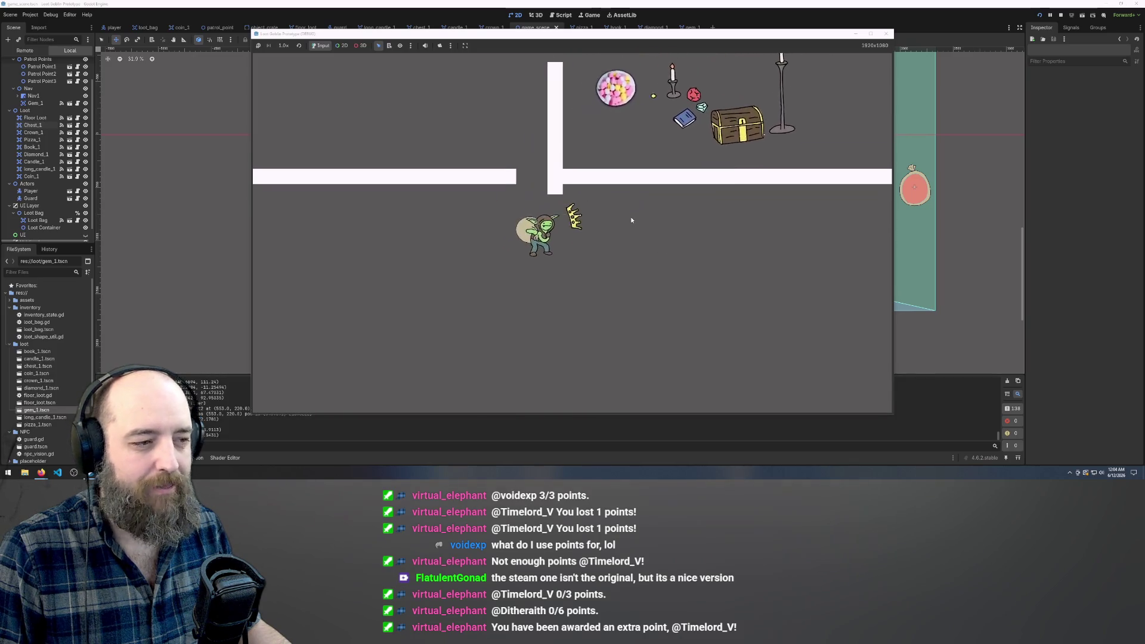
key("Down")
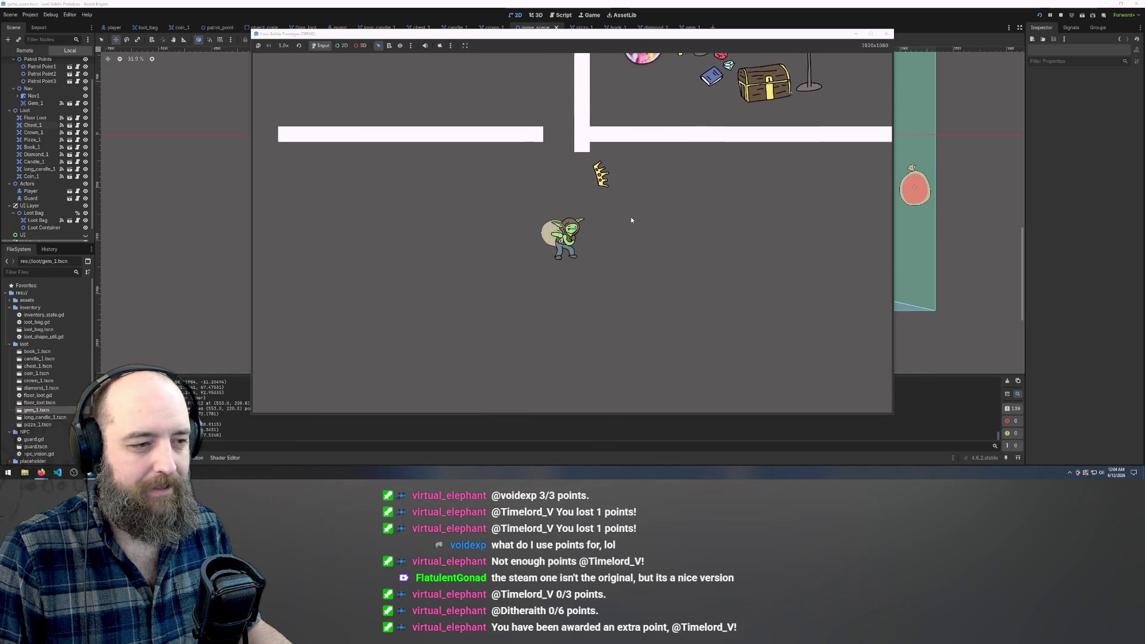
key("Up")
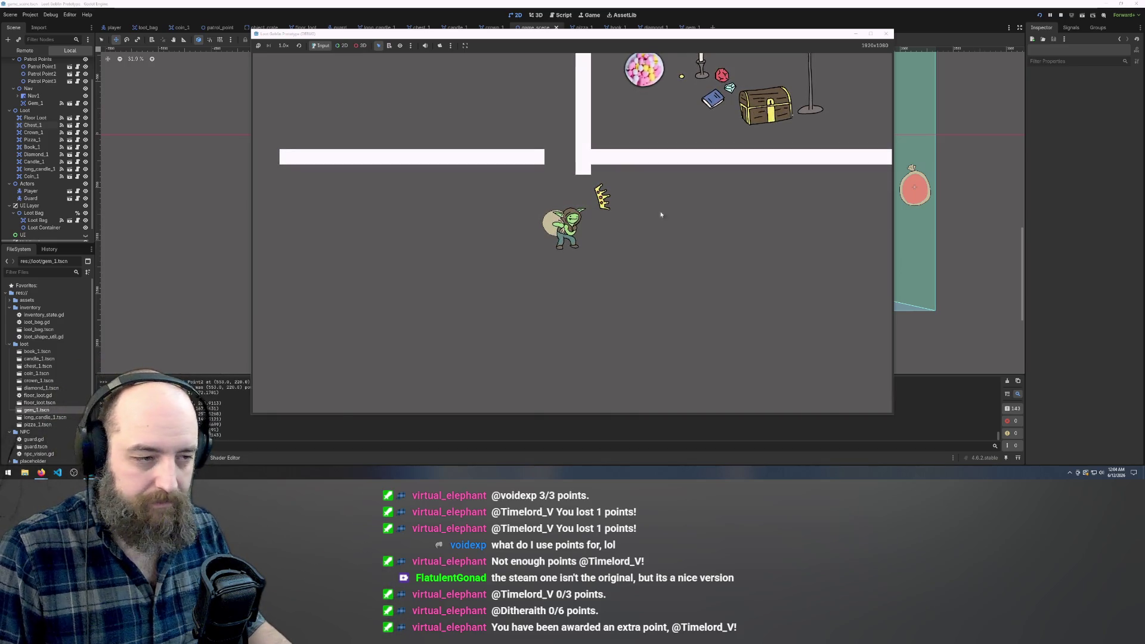
key("w")
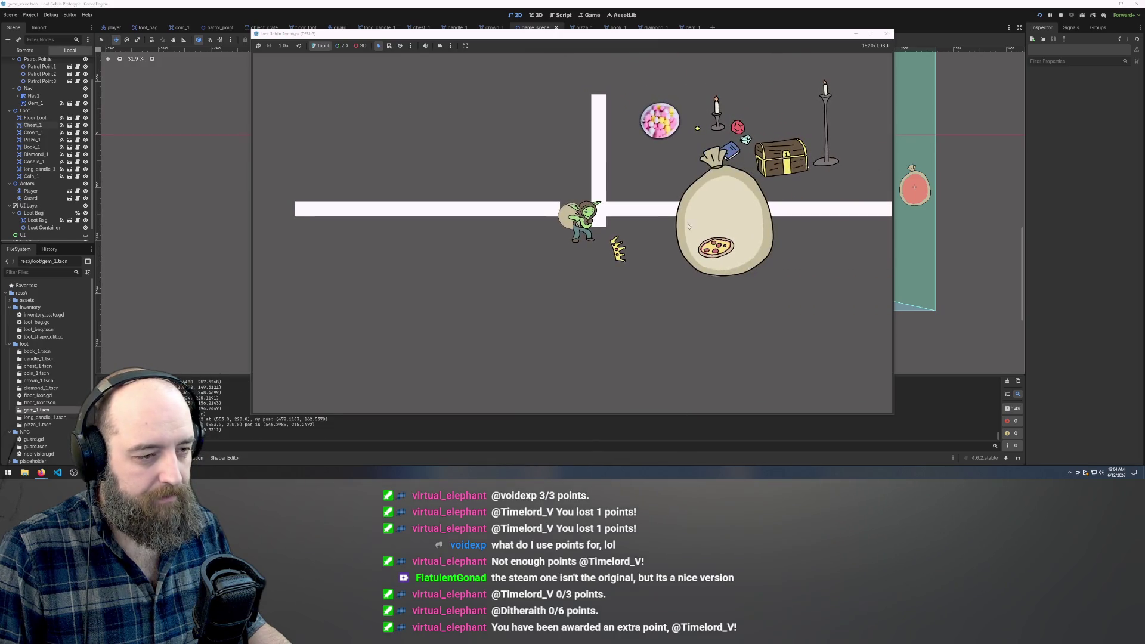
key("w")
key("w")
mouse_move(660, 260)
left_mouse_down()
mouse_move(597, 266)
mouse_move(602, 255)
left_mouse_up()
Walk the goblin around inside the room, ending up against the wall.
key("d")
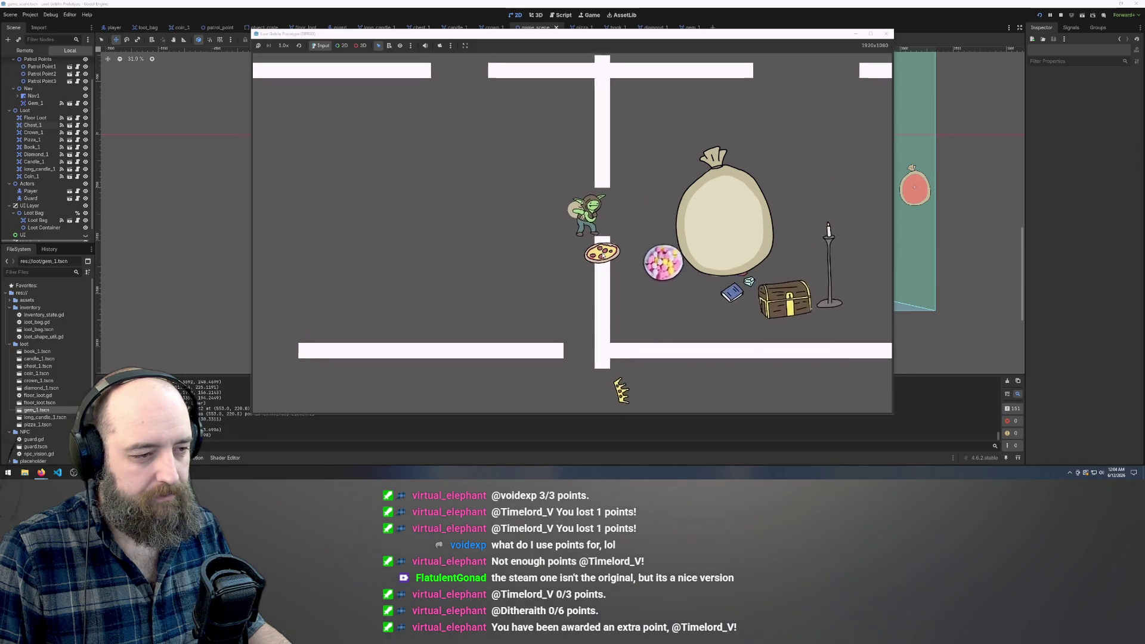
key("s")
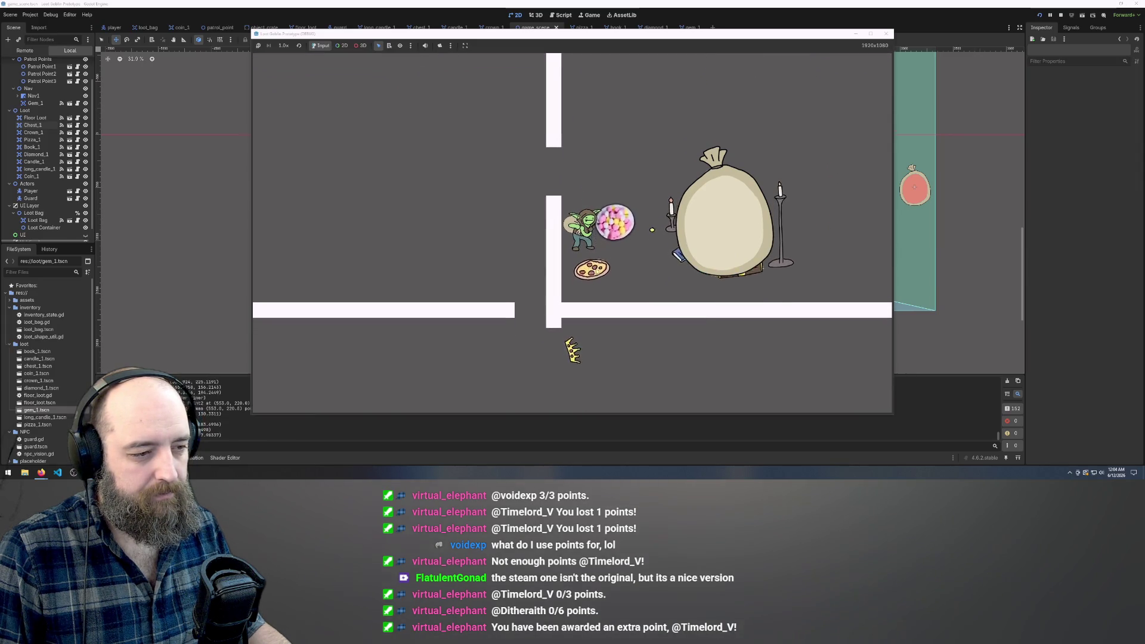
key("d")
key("w")
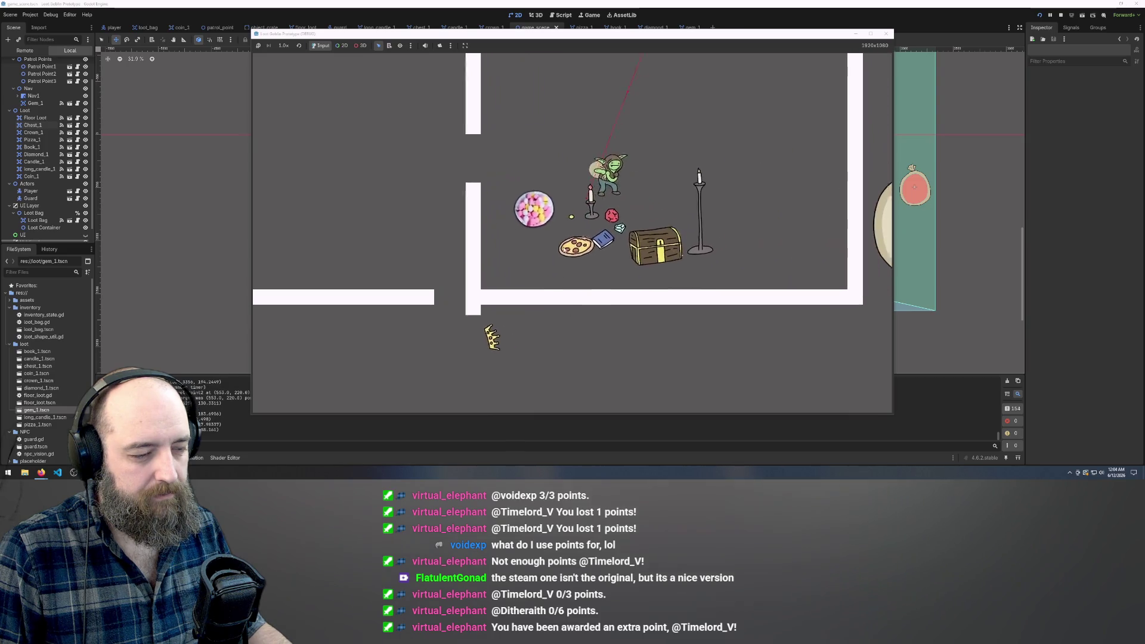
key("a")
key("s")
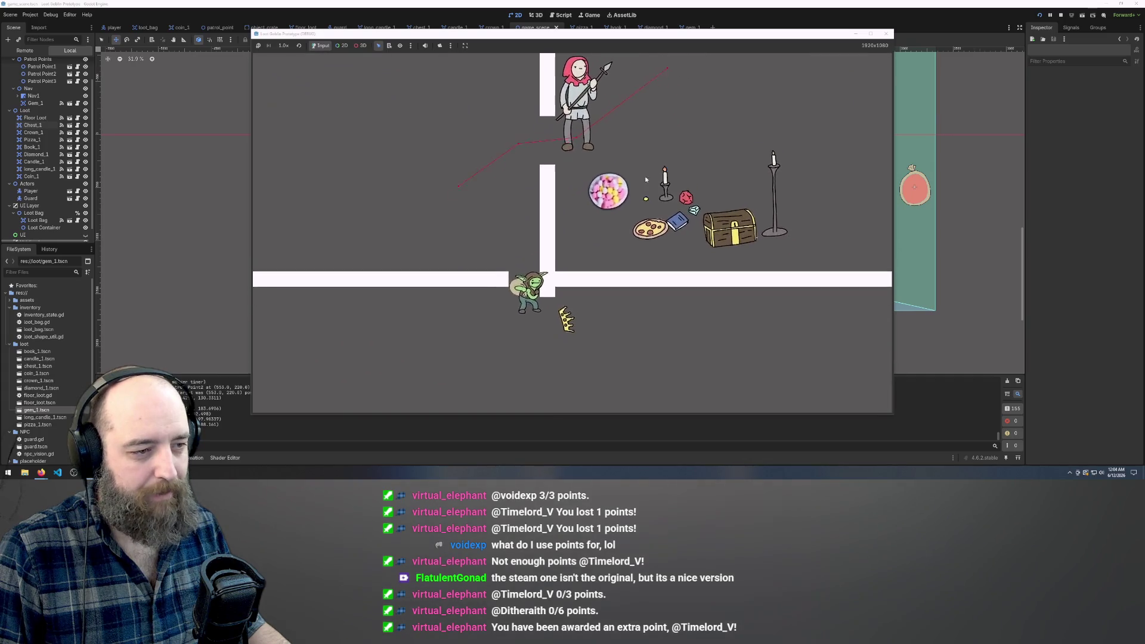
key("s")
key("d")
key("w")
Sneak past the wall's end and along under it with the guard in view.
key("d")
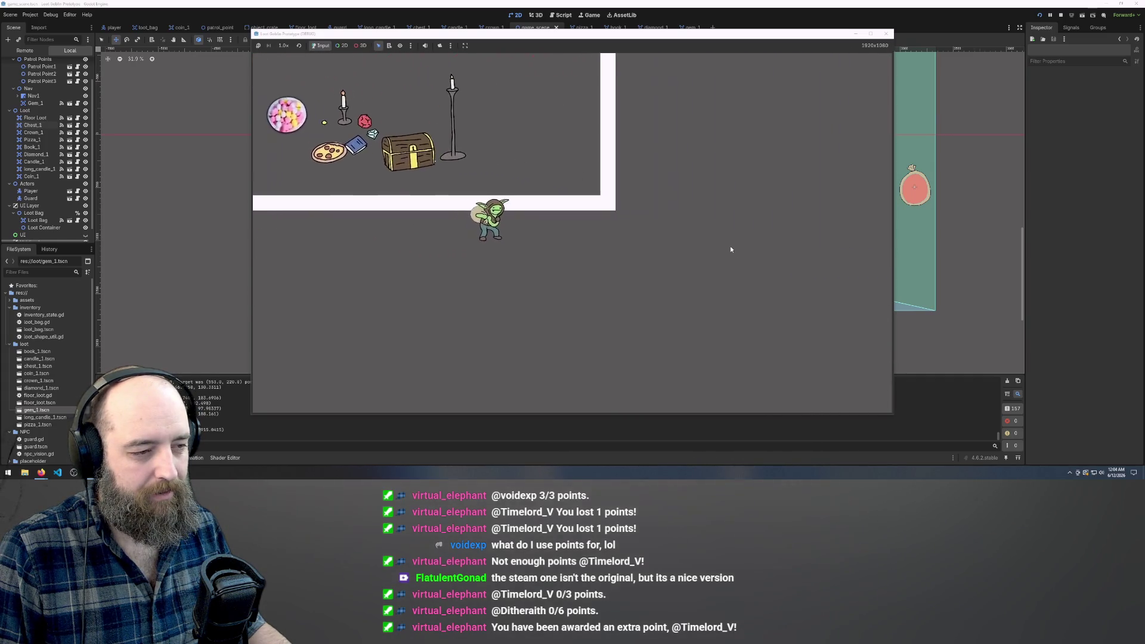
key("w")
key("s")
key("a")
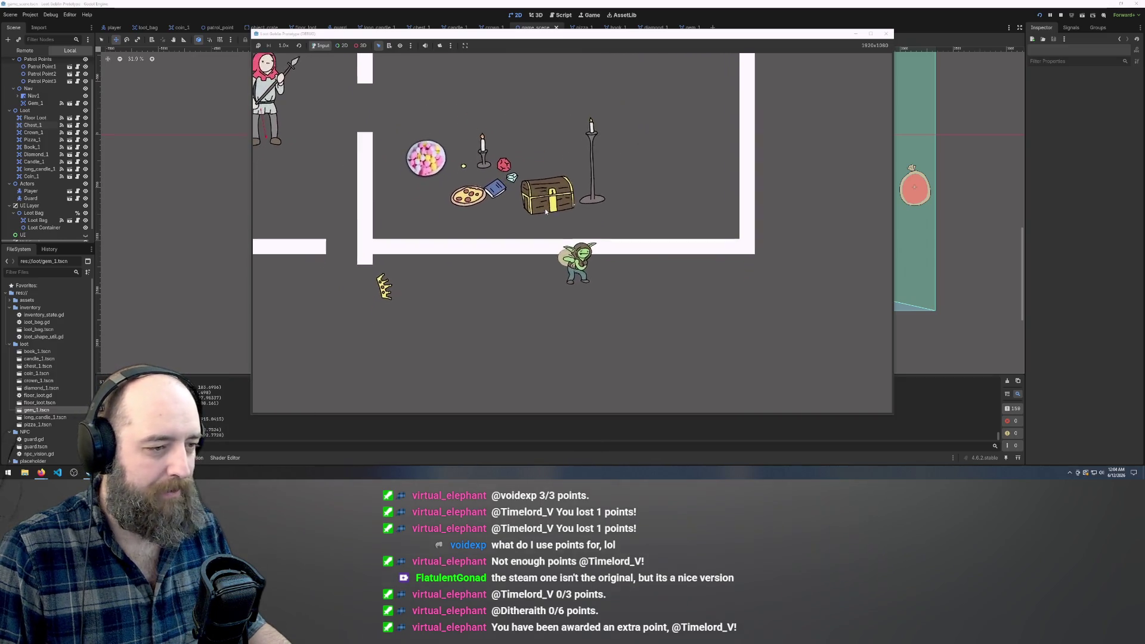
key("a")
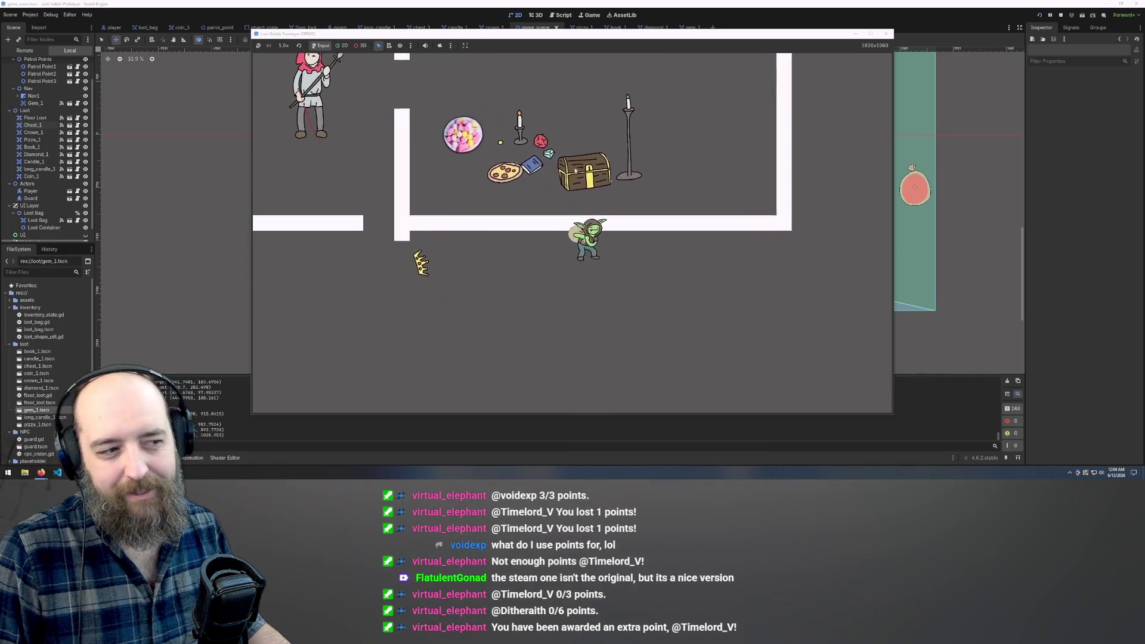
key("d")
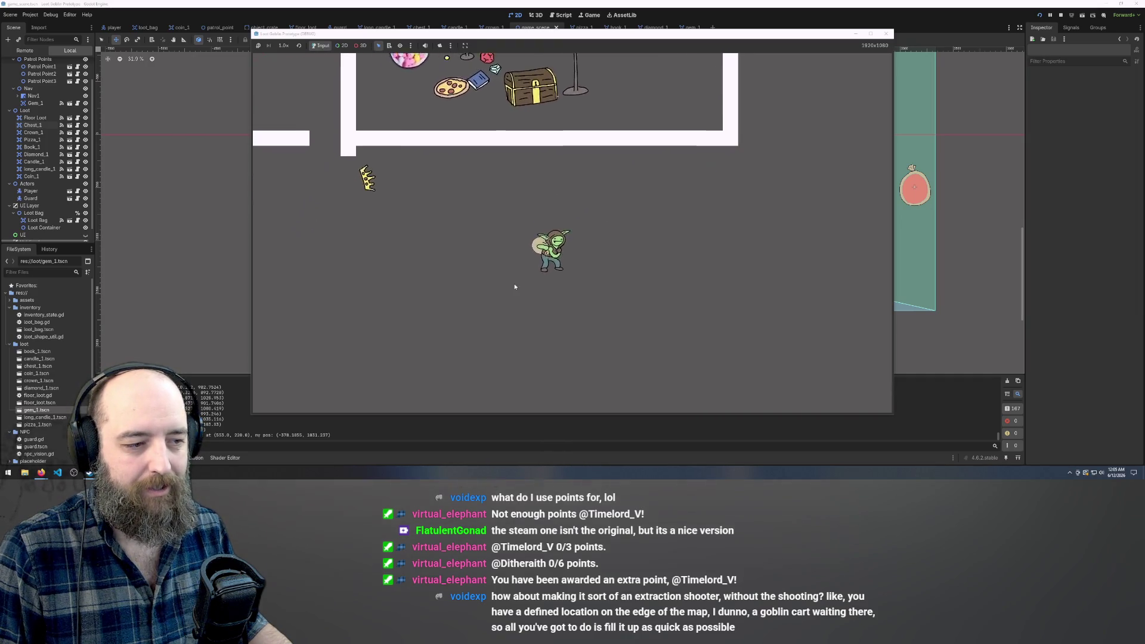
Wander the goblin outside the room along the lower wall, then back up.
key("w")
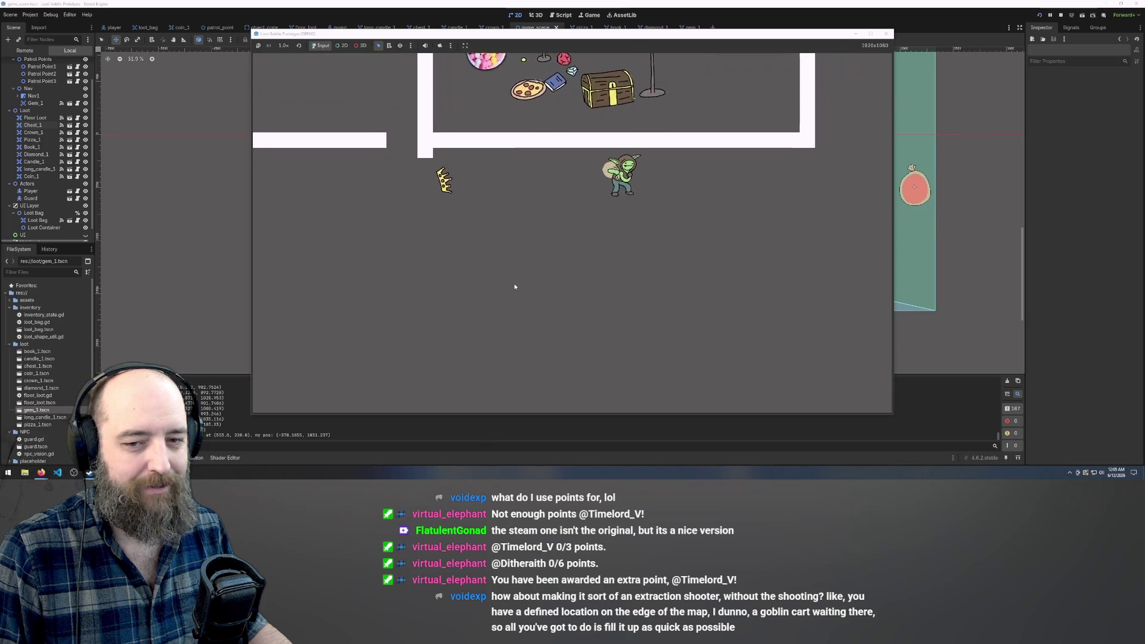
key("a")
key("s")
key("w")
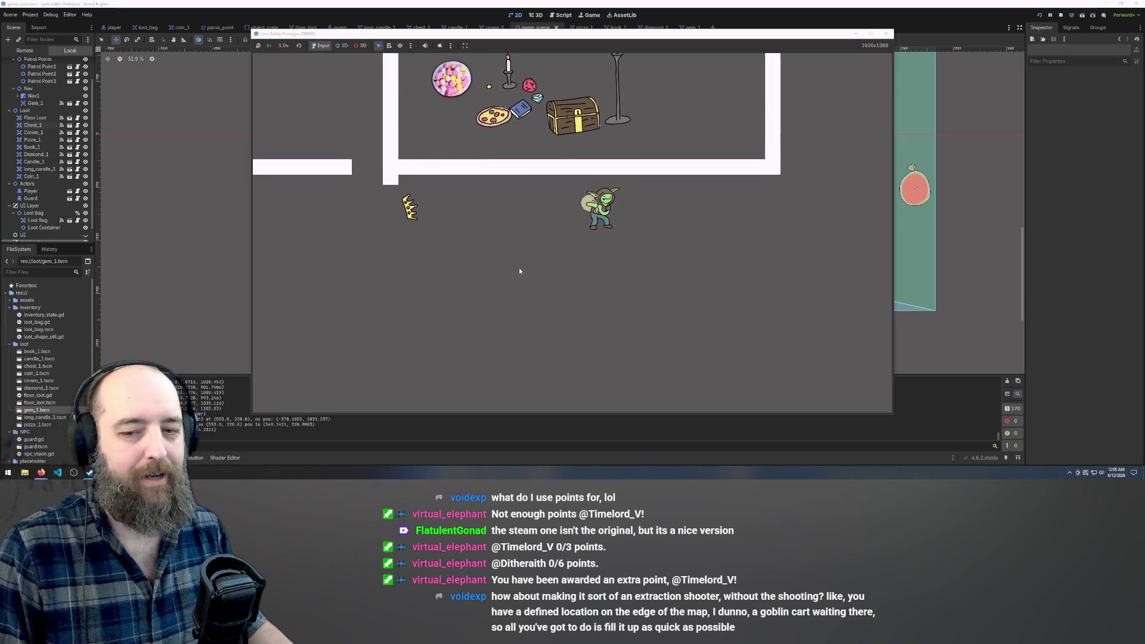
key("w")
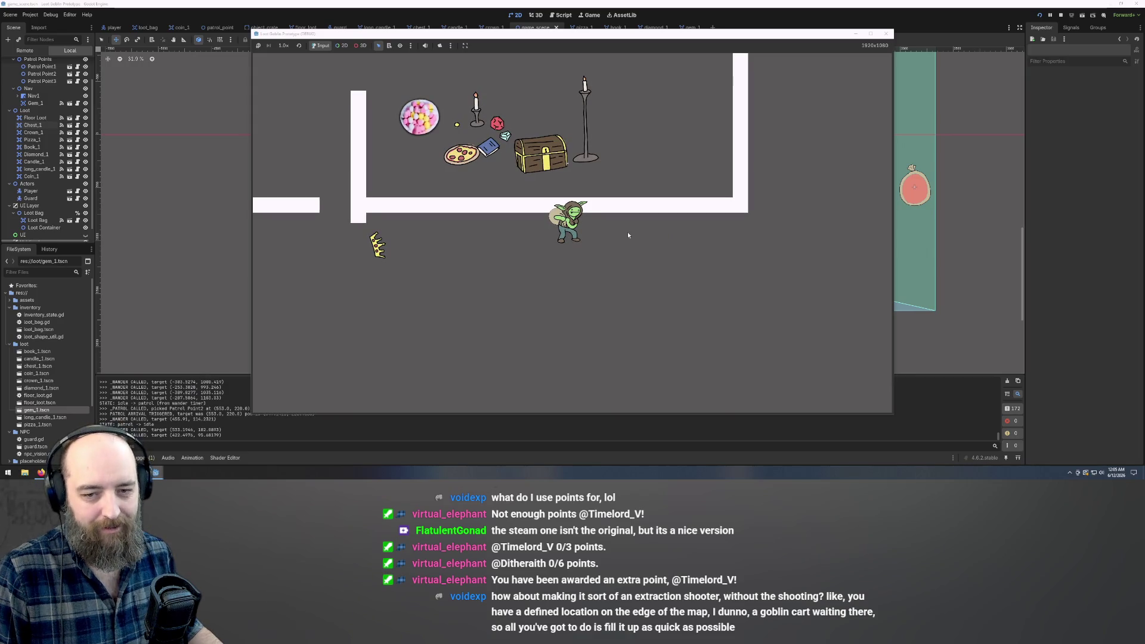
key("a")
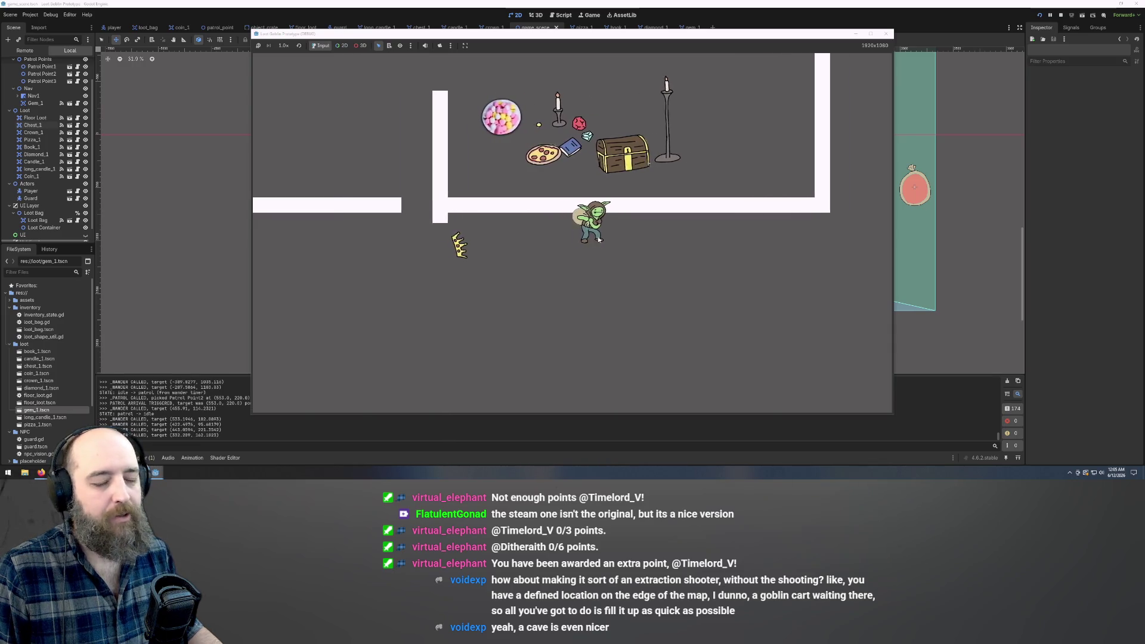
key("s")
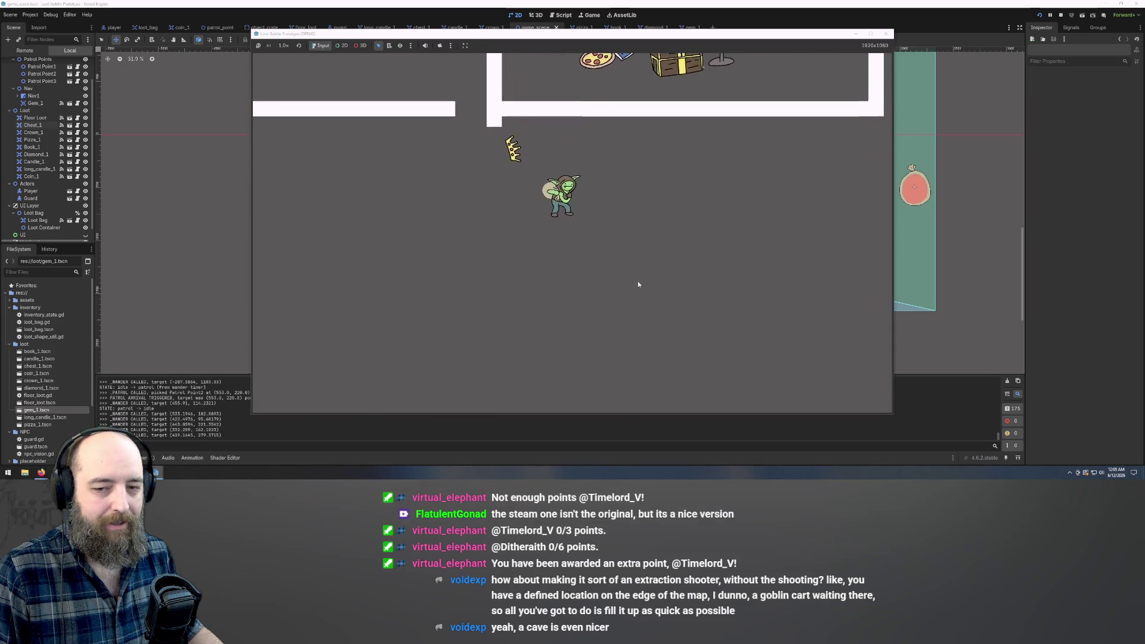
key("w")
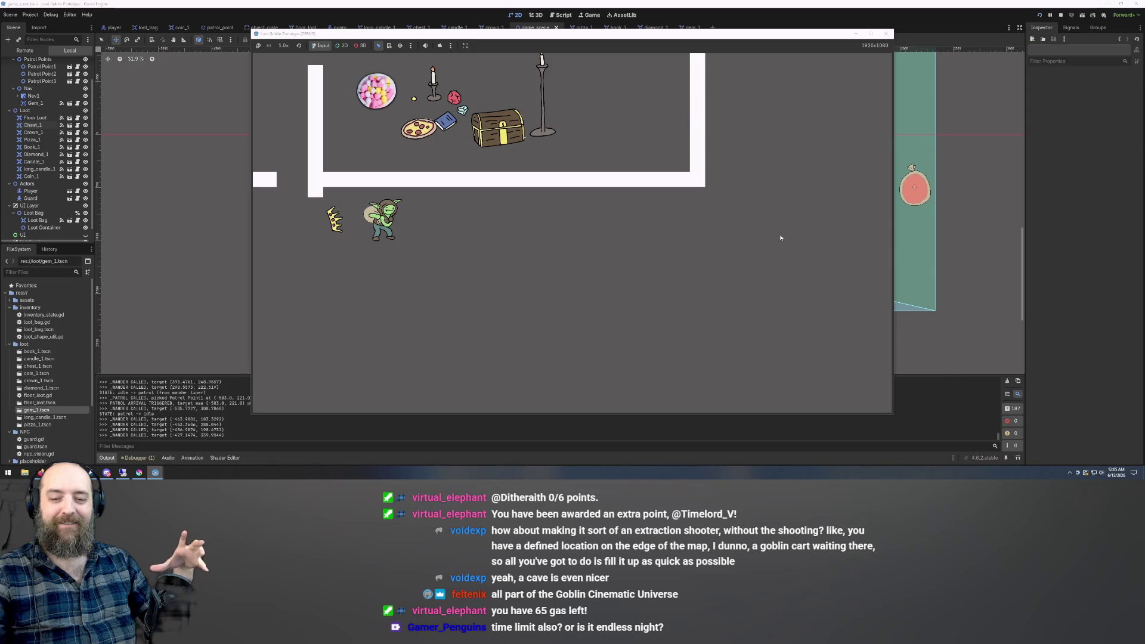
Pick up the crown past the pizza, then drop it on the floor while moving.
key("a")
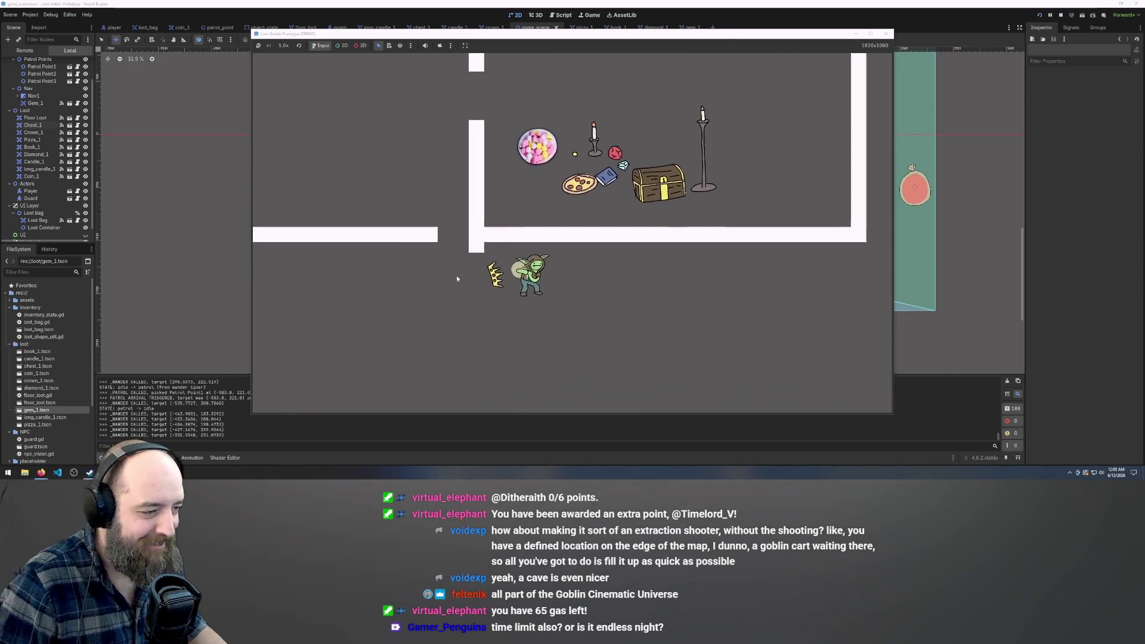
key("a")
key("s")
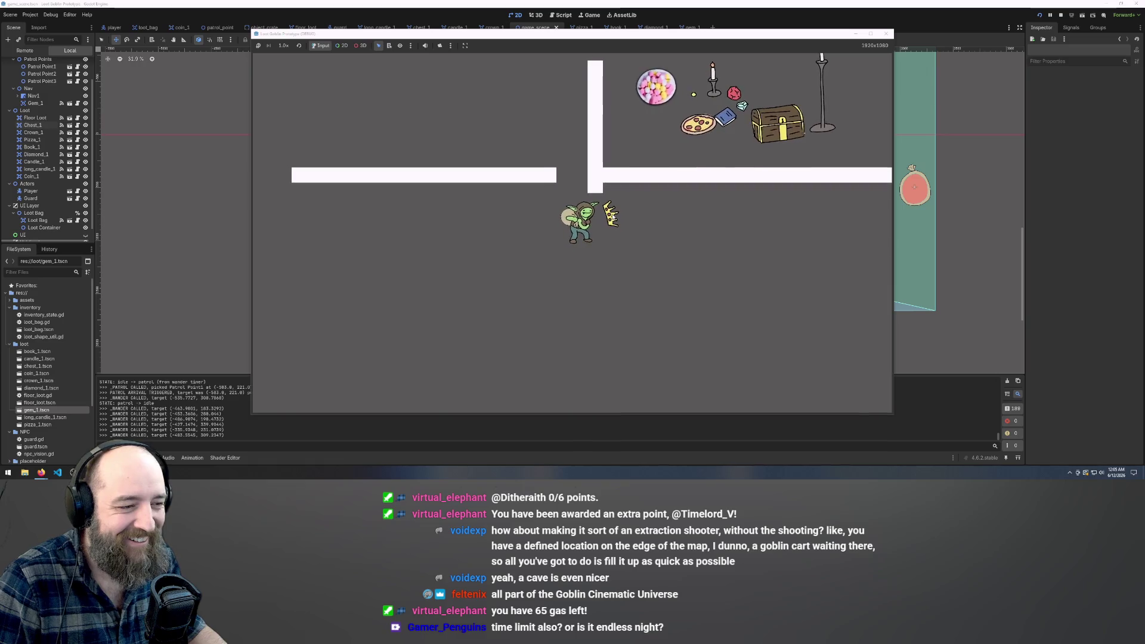
key("d")
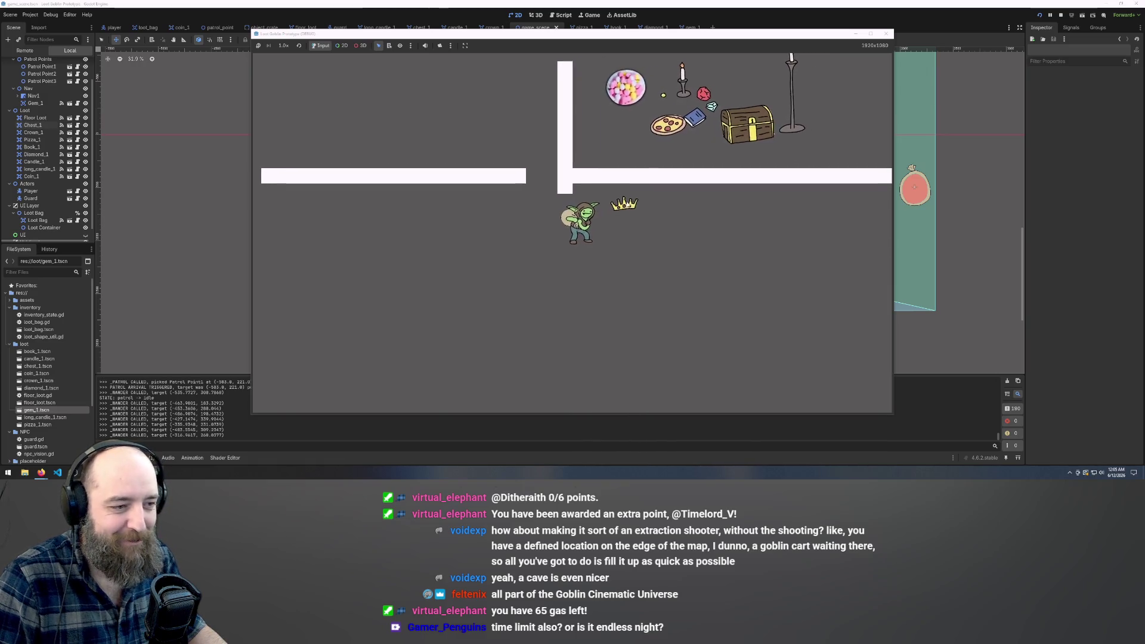
key("d")
key("w")
key("s")
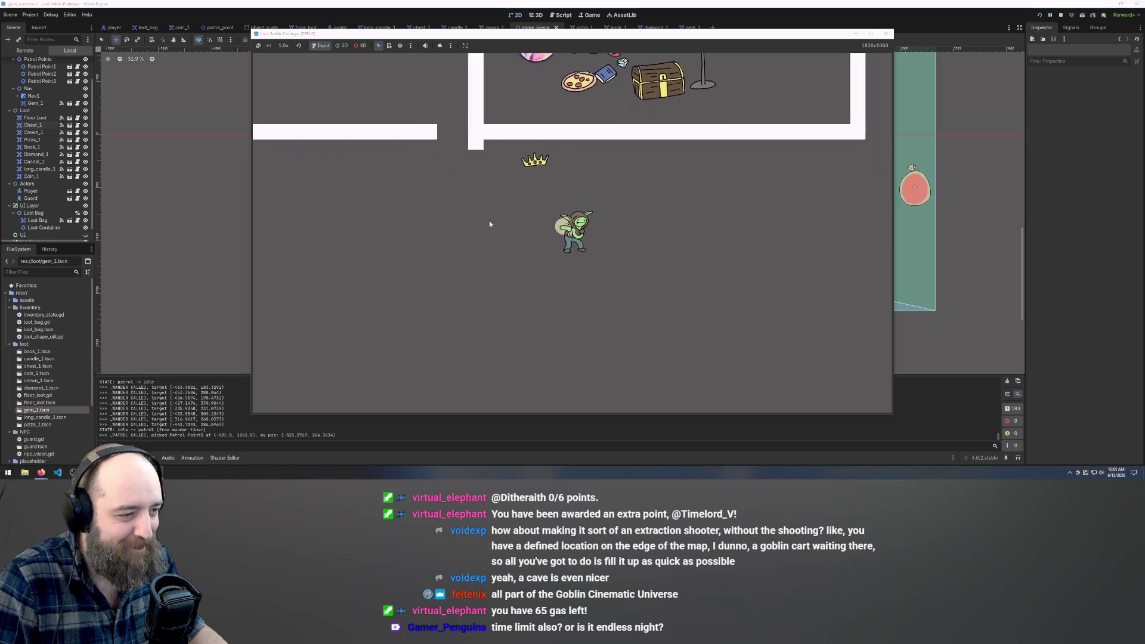
Step over the crown and return to the wall gap below the loot room.
key("w")
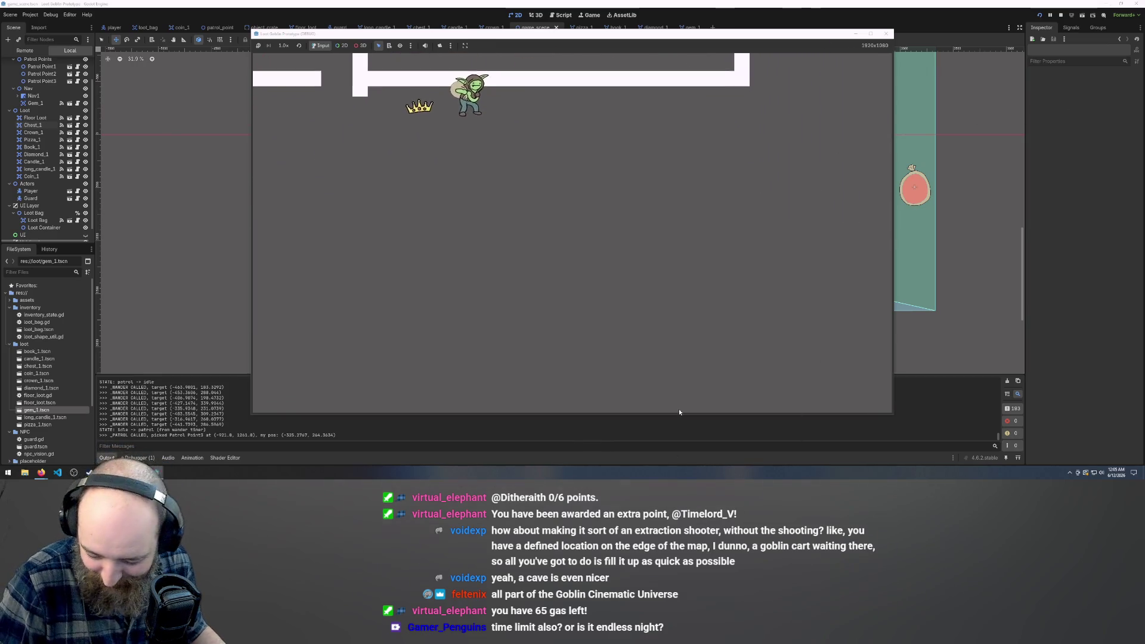
key("a")
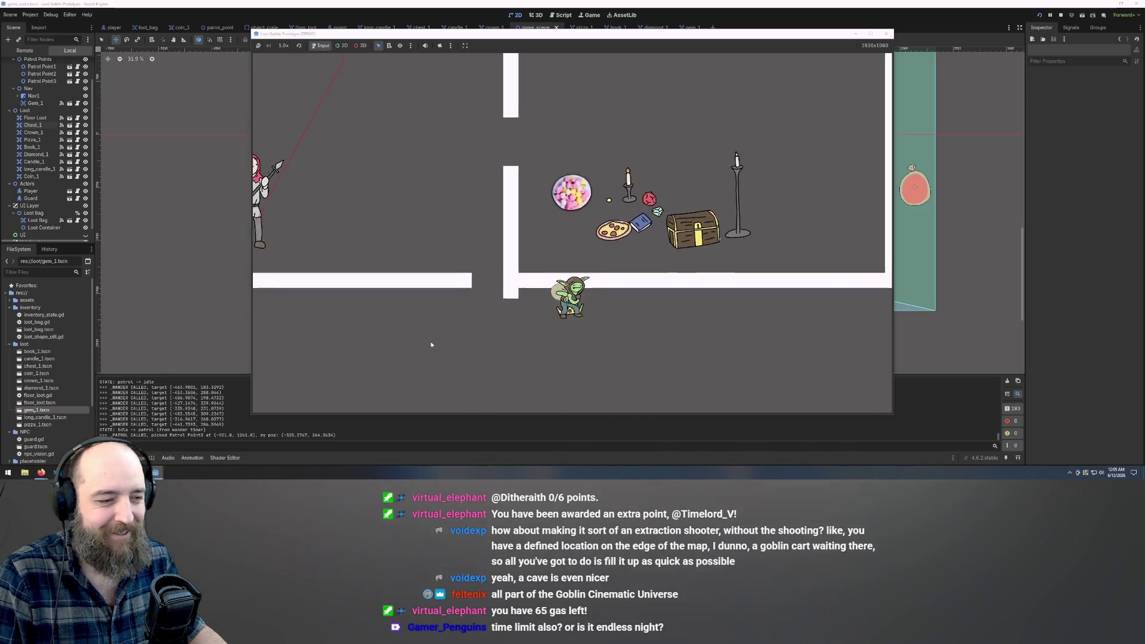
key("s")
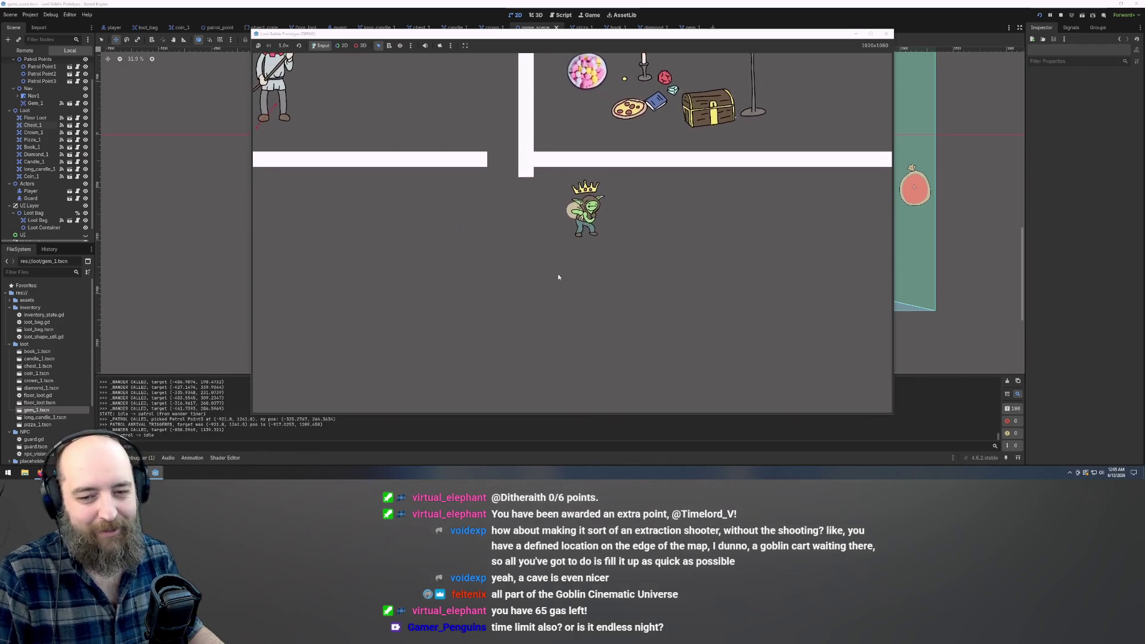
key("s")
key("a")
key("w")
key("d")
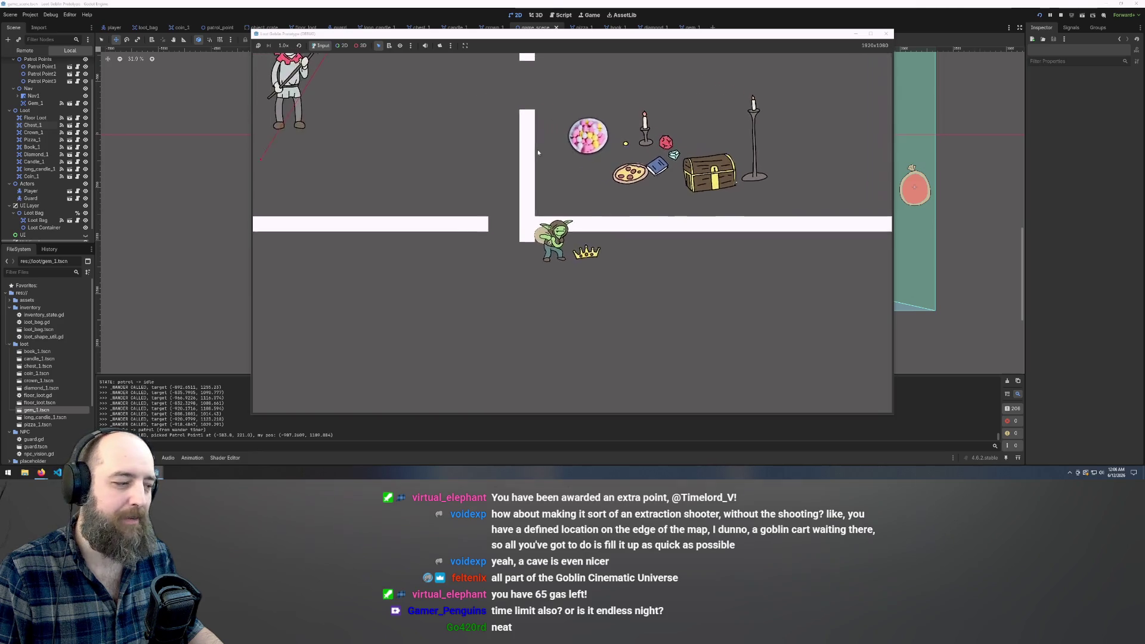
left_click(578, 197)
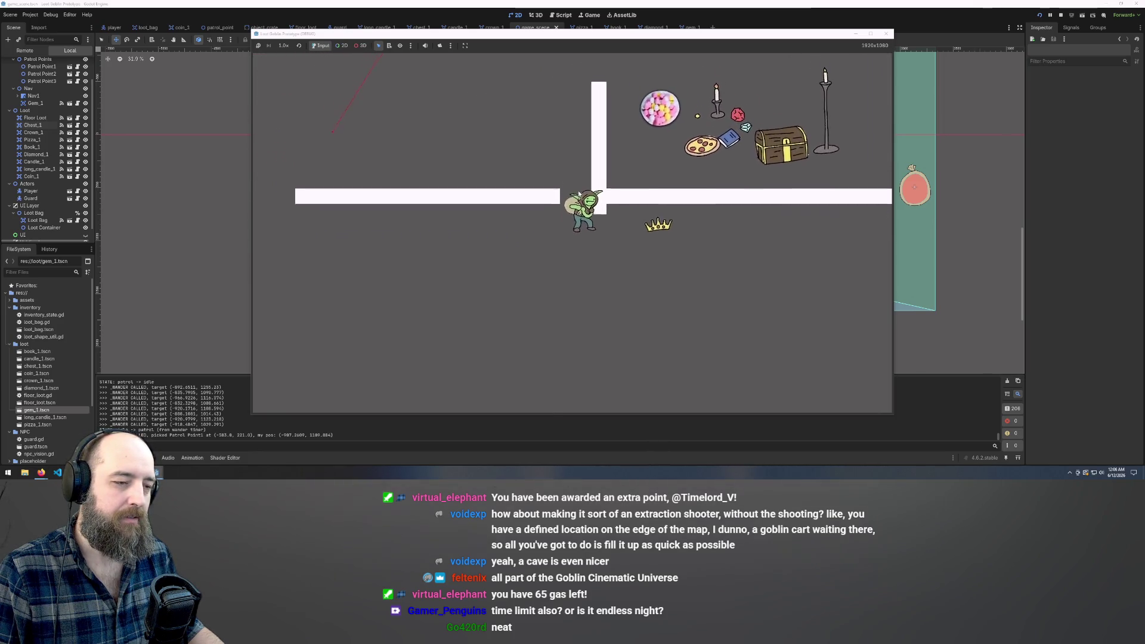
key("Down")
key("Right")
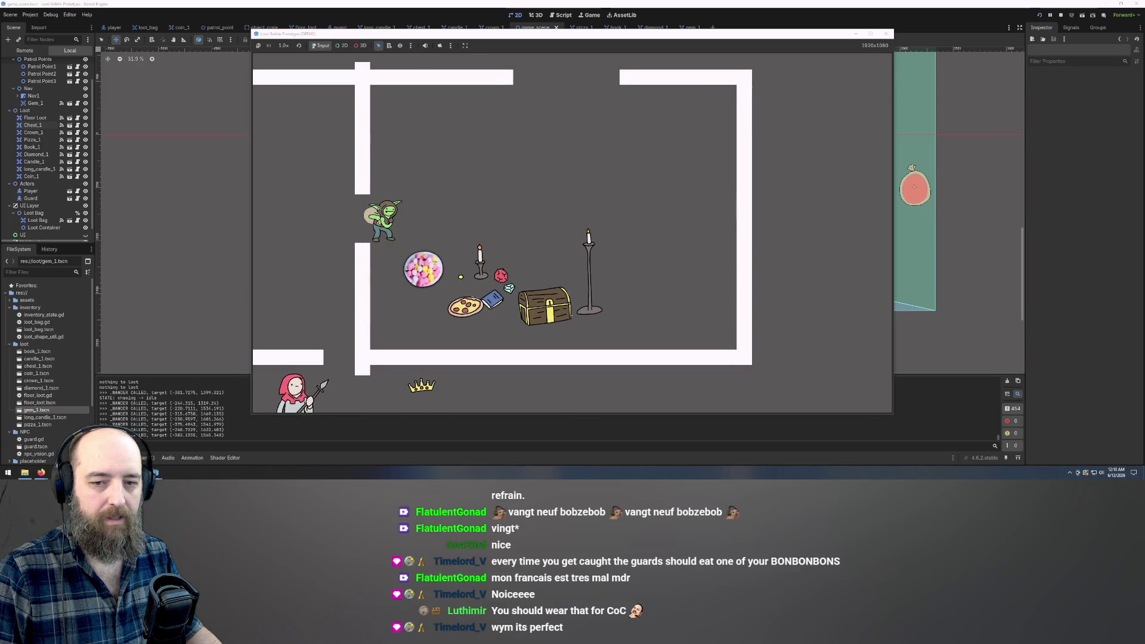
Step the goblin right and down onto the loot pile, opening the bag beside the chest.
key("d")
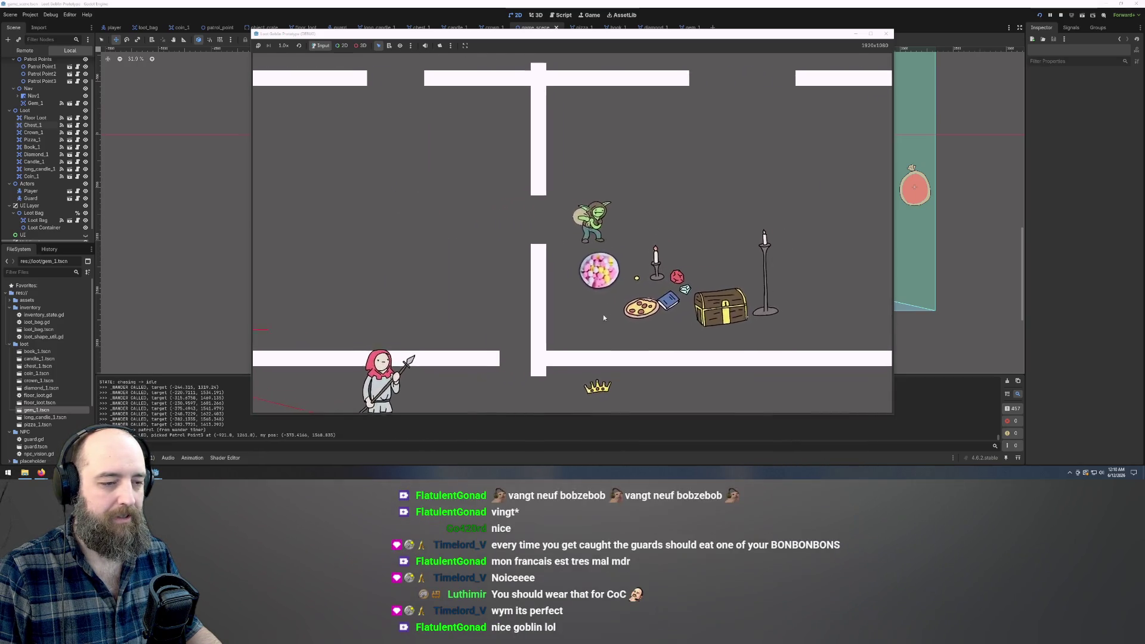
key("s")
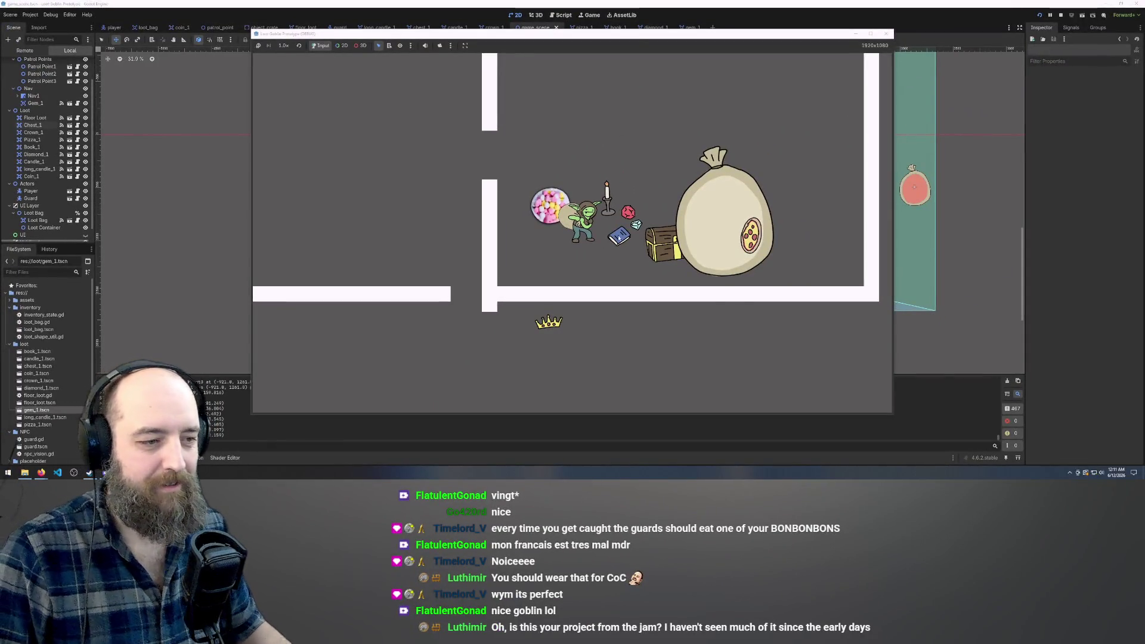
Drag the book into the loot bag and reposition the candle inside it.
mouse_move(621, 239)
left_mouse_down()
mouse_move(709, 246)
mouse_move(739, 260)
left_mouse_up()
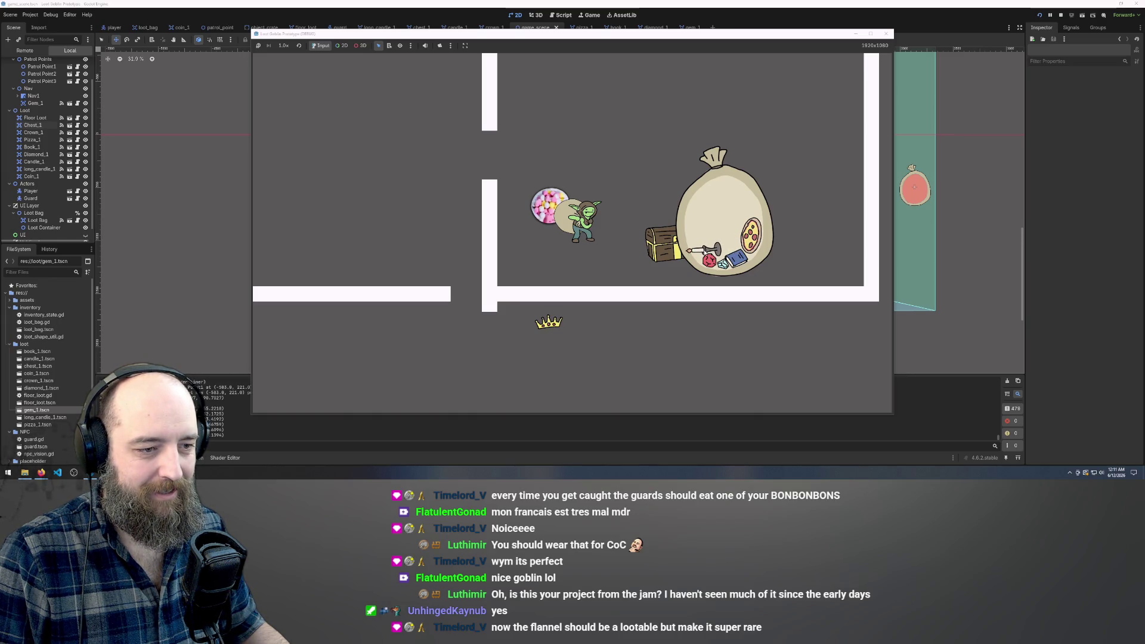
left_click_drag(690, 247, 711, 253)
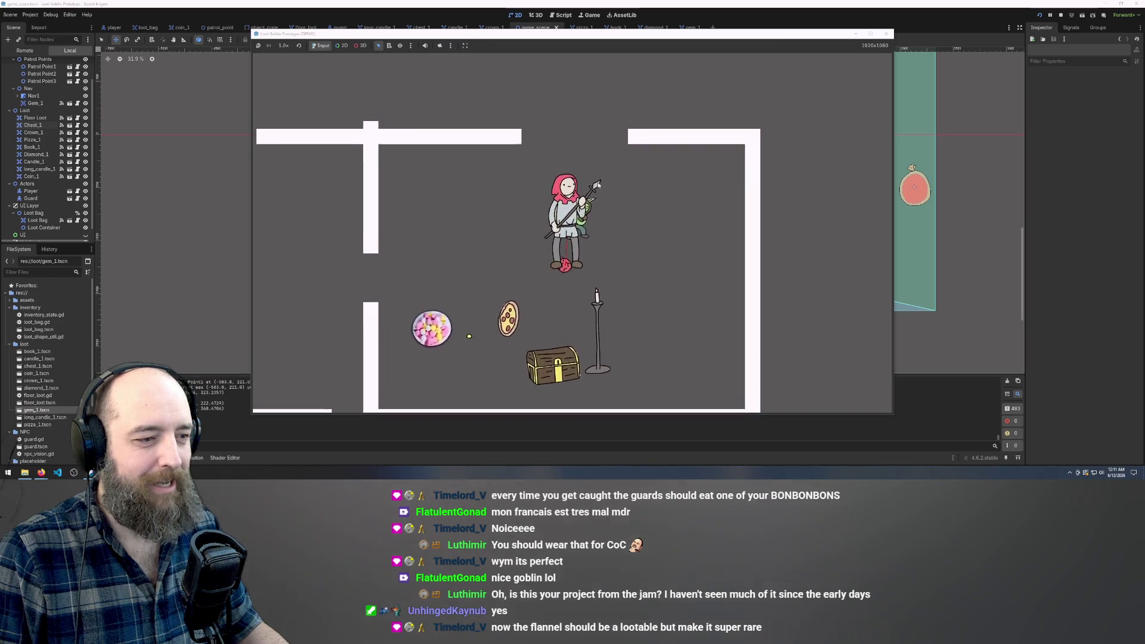
Steer the goblin down, left past the patrolling guard, and up around the wall's end.
key("Right")
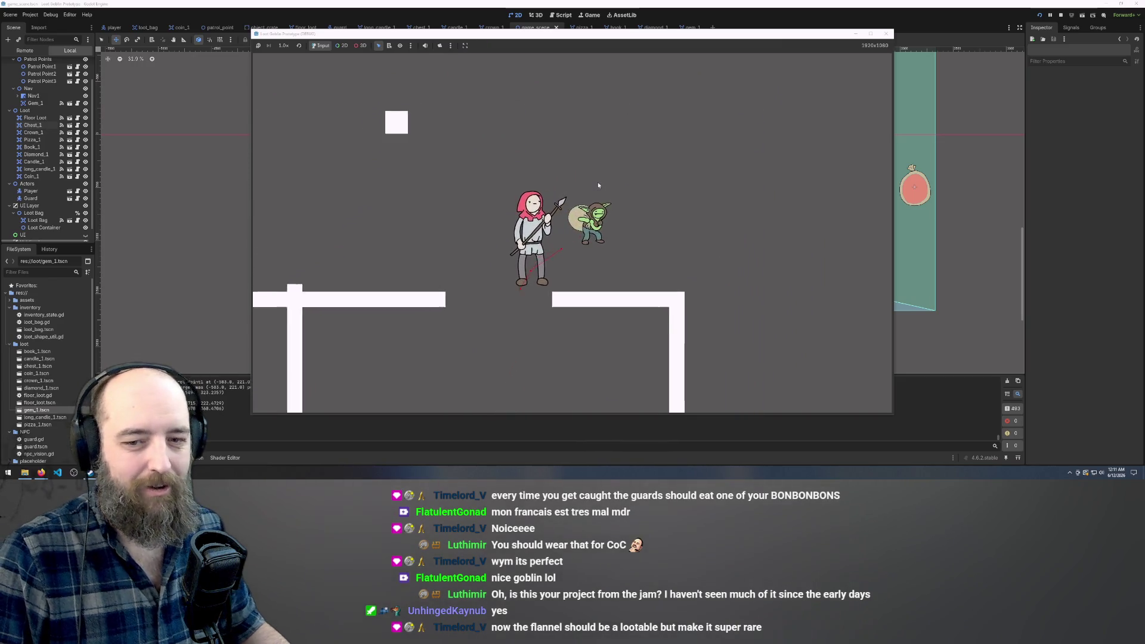
key("Down")
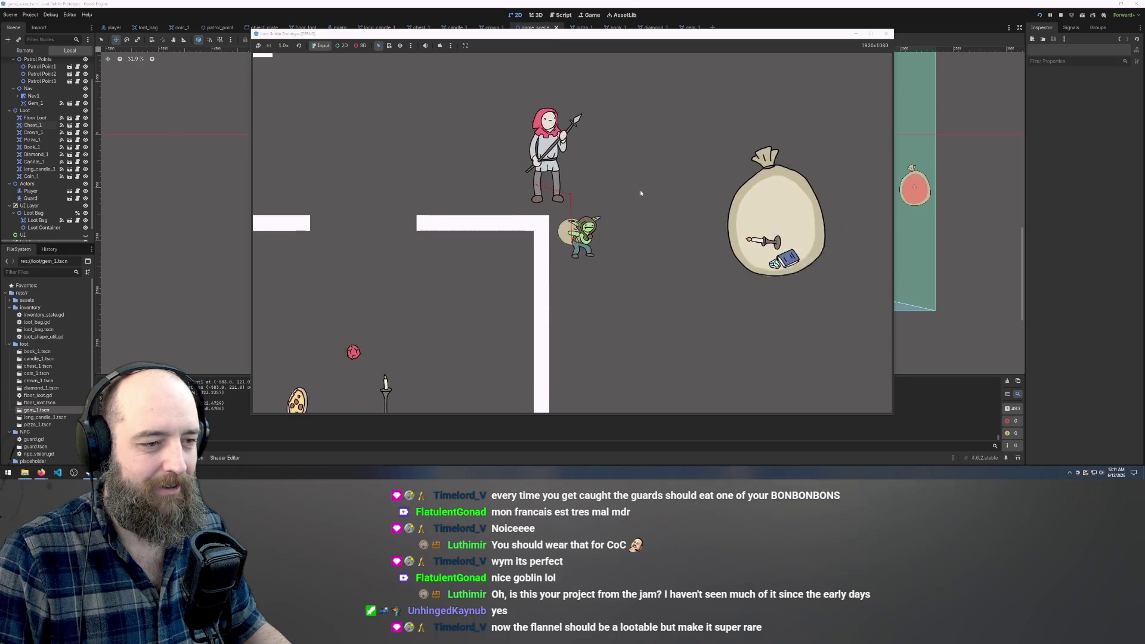
key("Down")
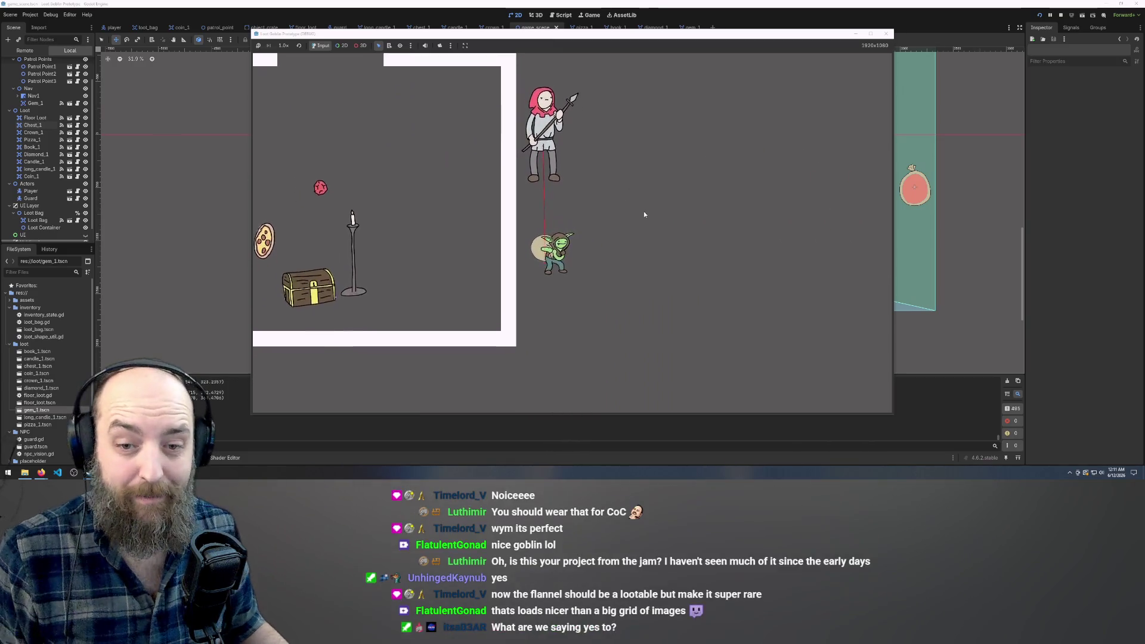
key("Left")
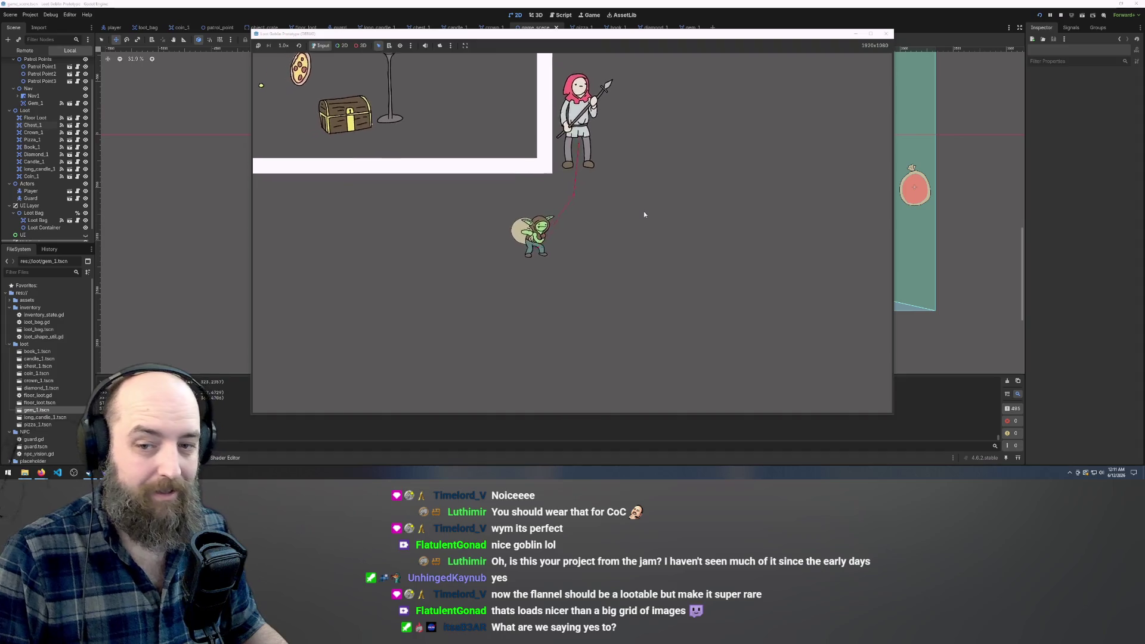
key("Left")
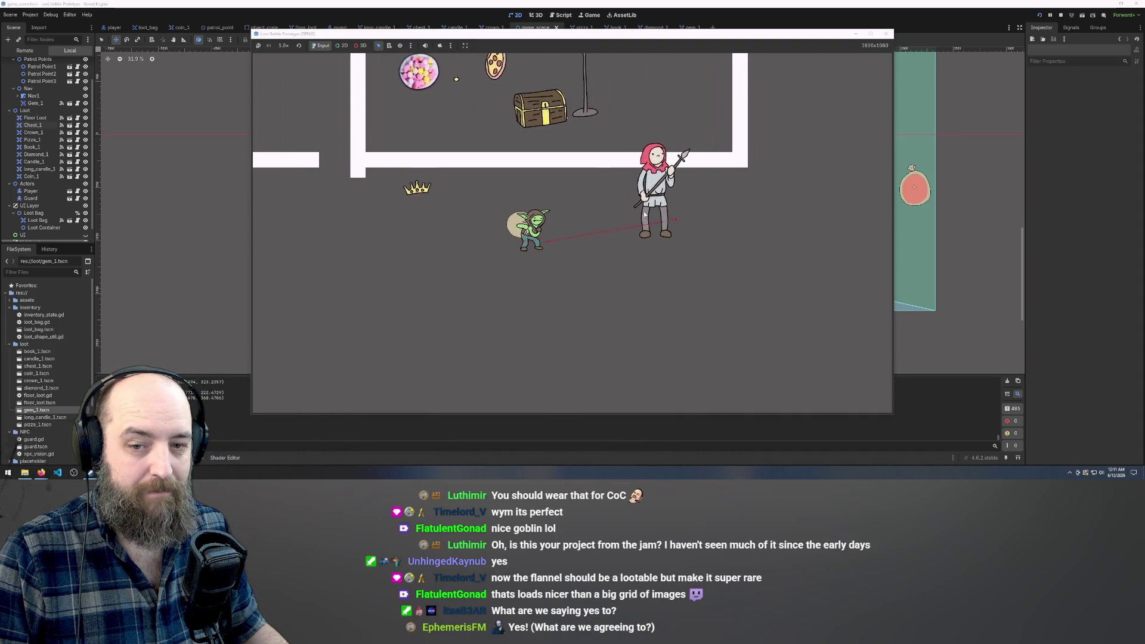
key("Left")
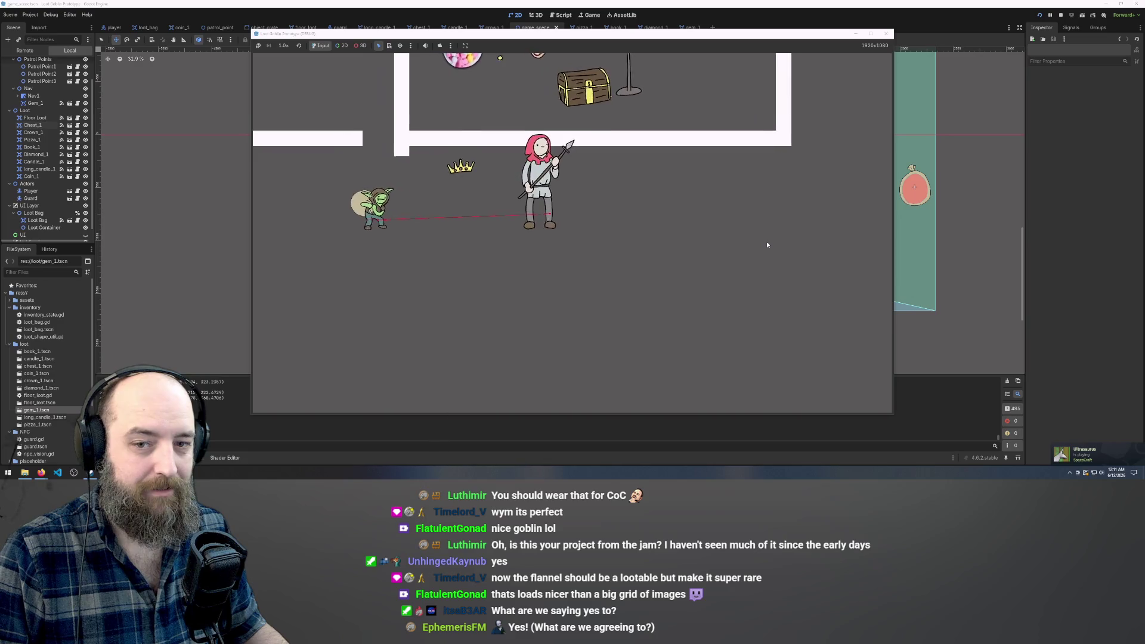
key("Up")
key("Left")
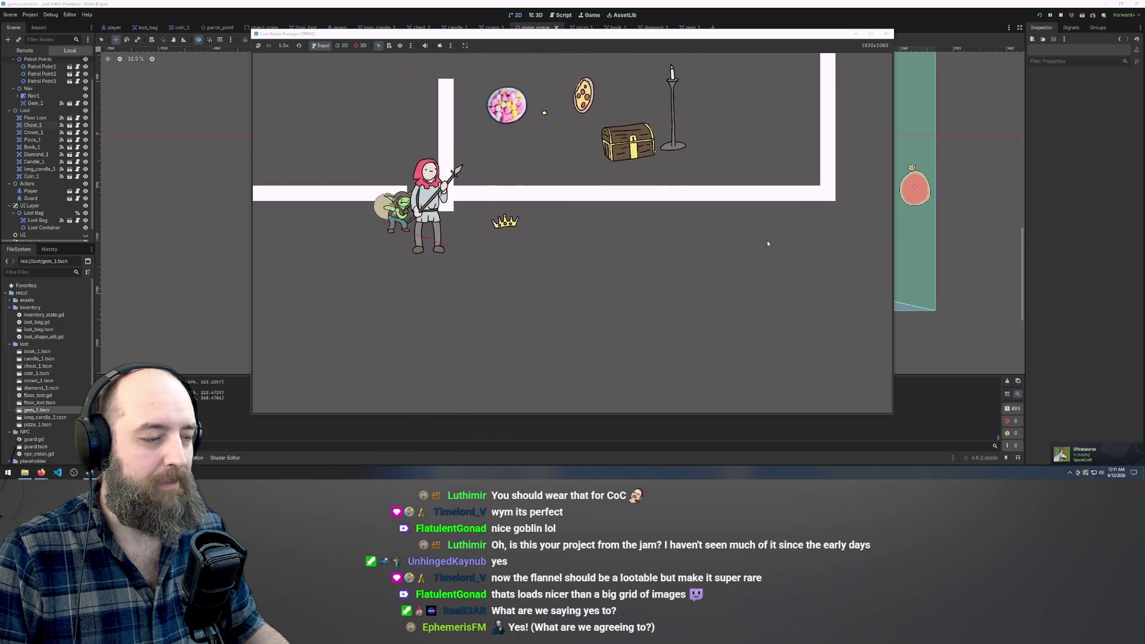
key("Left")
key("Up")
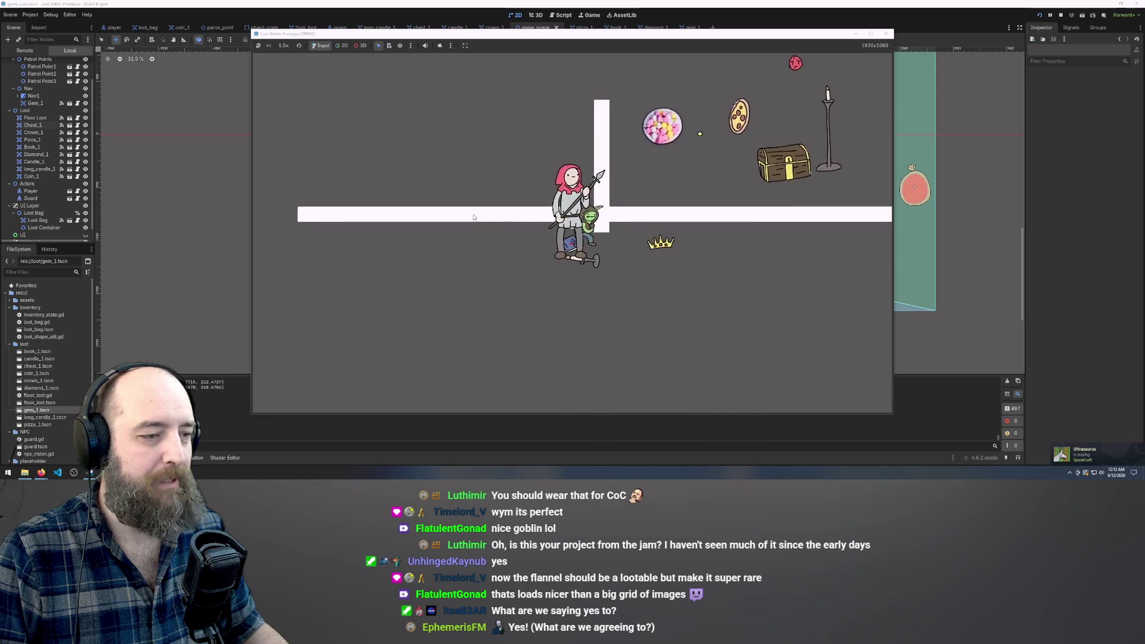
key("Up")
key("Right")
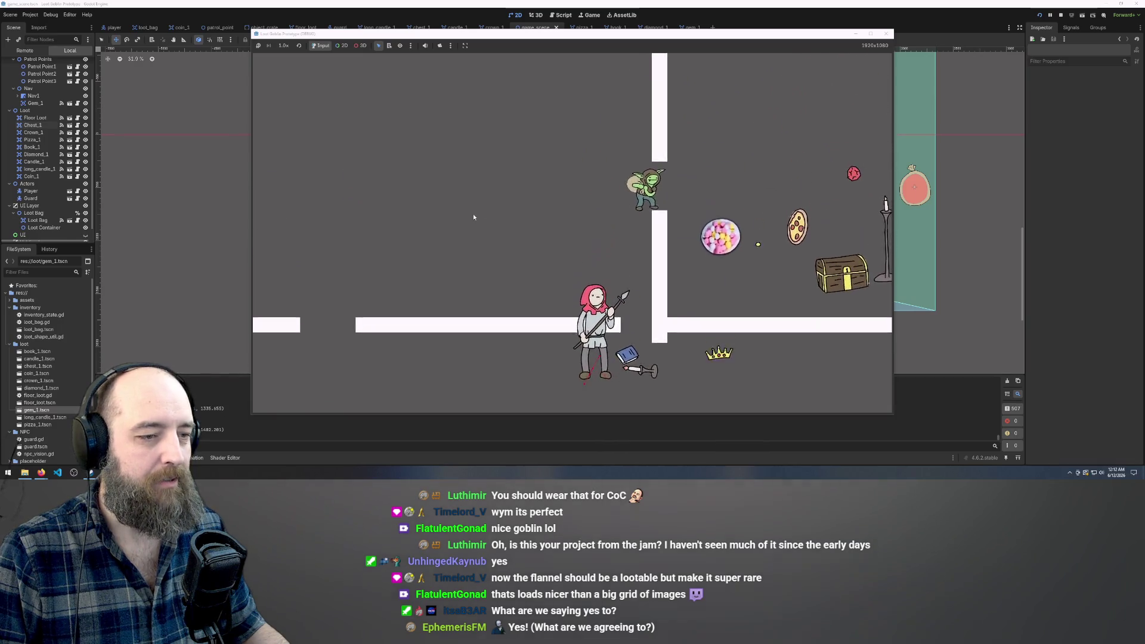
Walk the goblin down to the treasure chest and circle around it.
key("Down")
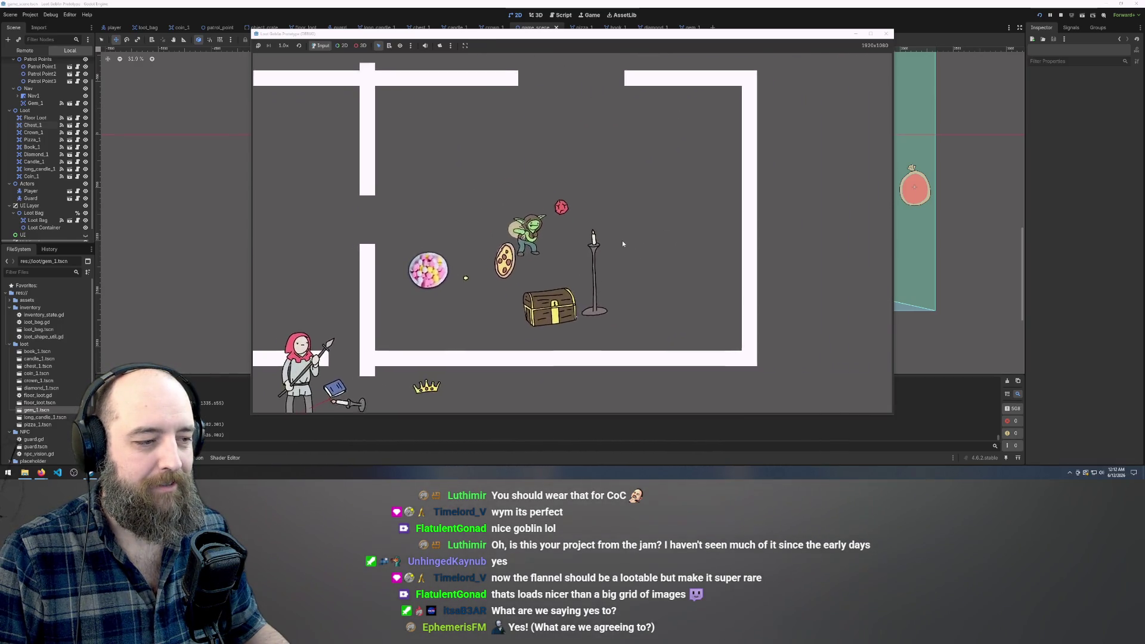
key("Right")
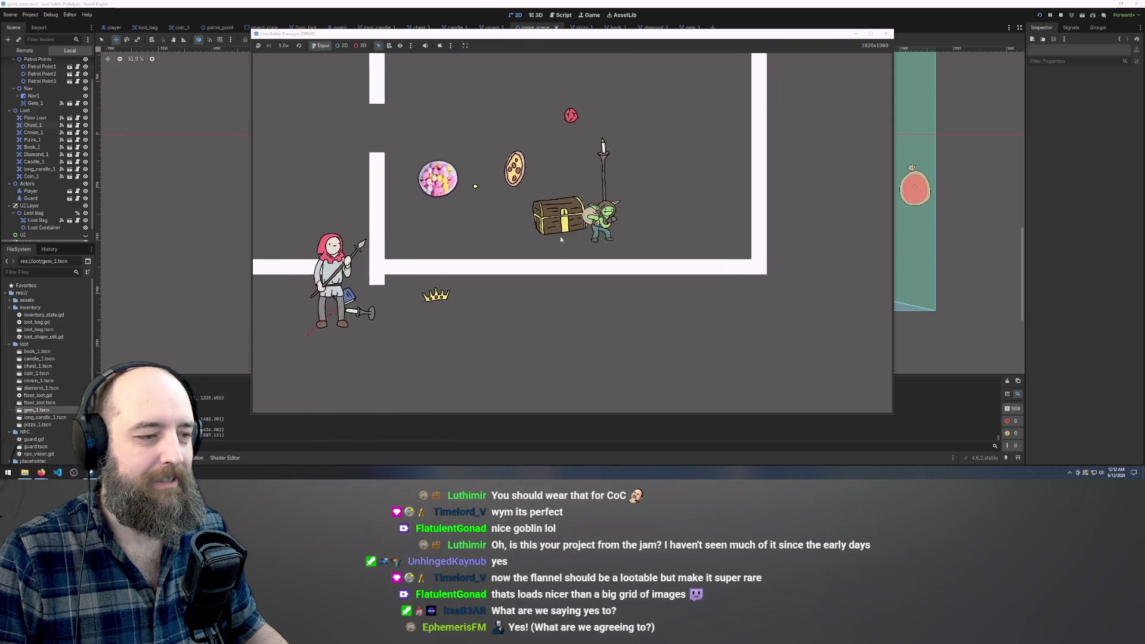
key("Up")
key("Down")
key("Left")
key("Left")
key("Up")
key("Right")
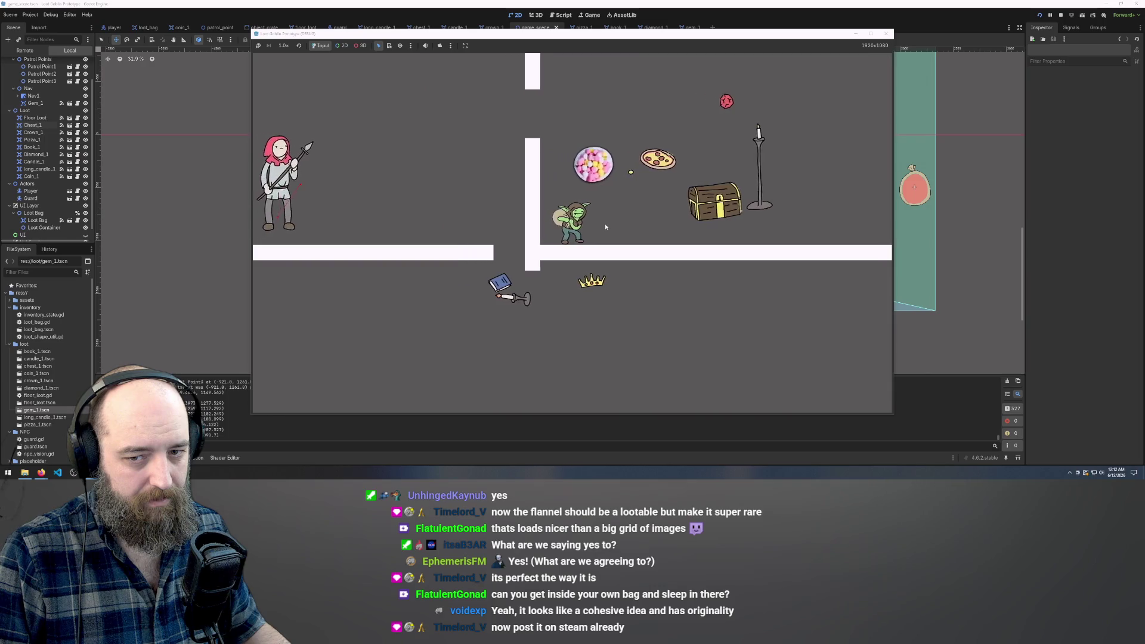
Walk the goblin to the candy bowl and put it in the loot bag.
key("Right")
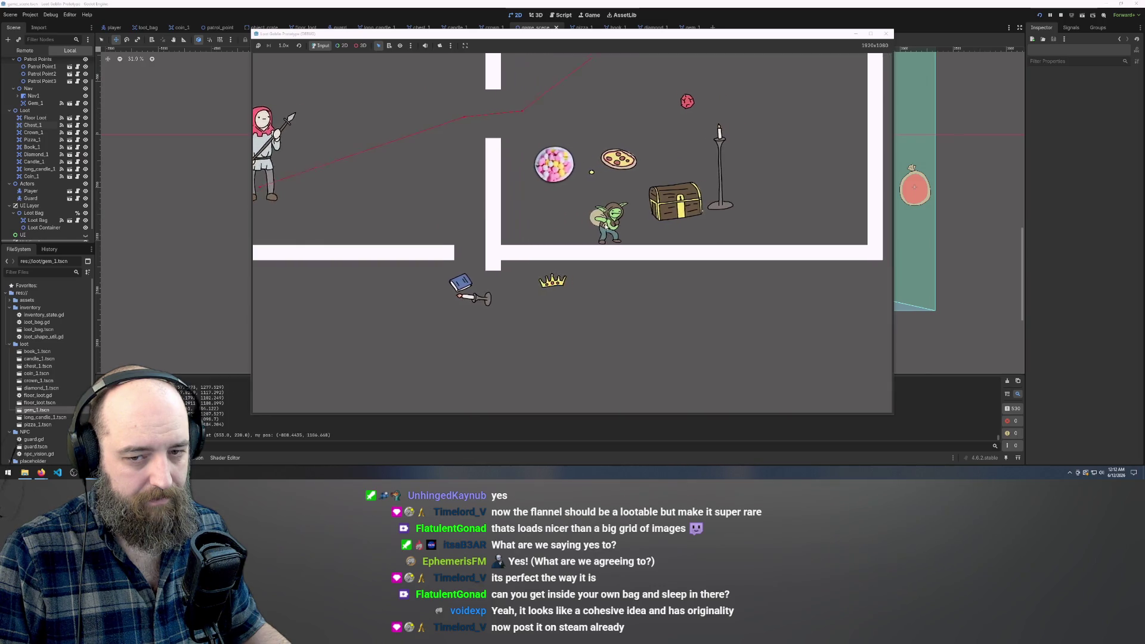
key("Left")
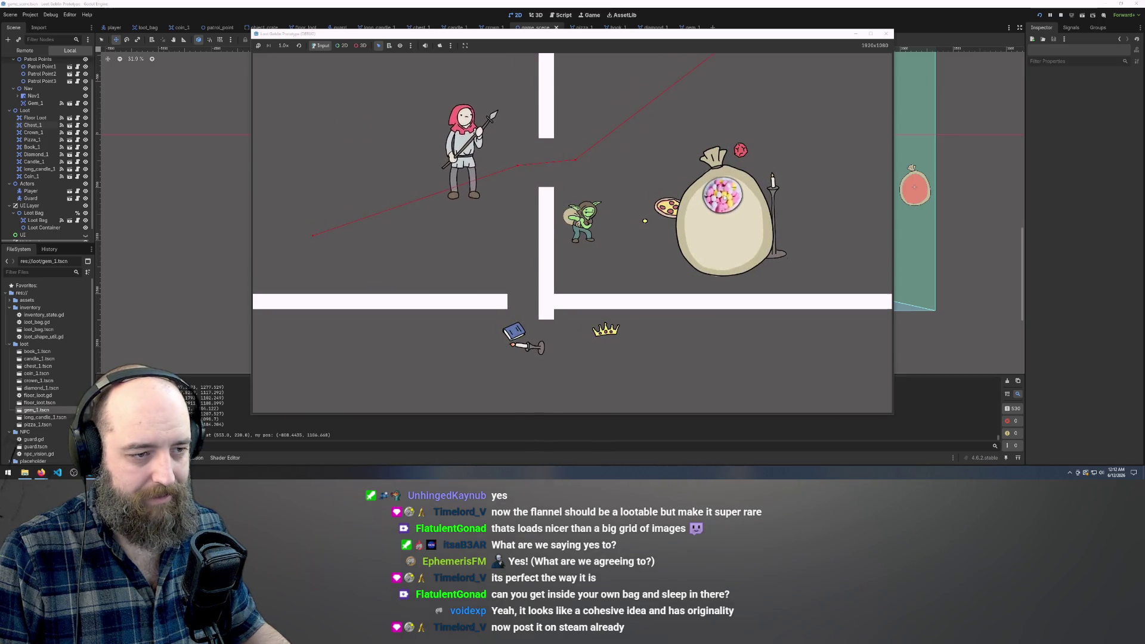
key("Right")
Sneak the goblin up out of the room, past the guard, then down and left past the crown and book.
key("Up")
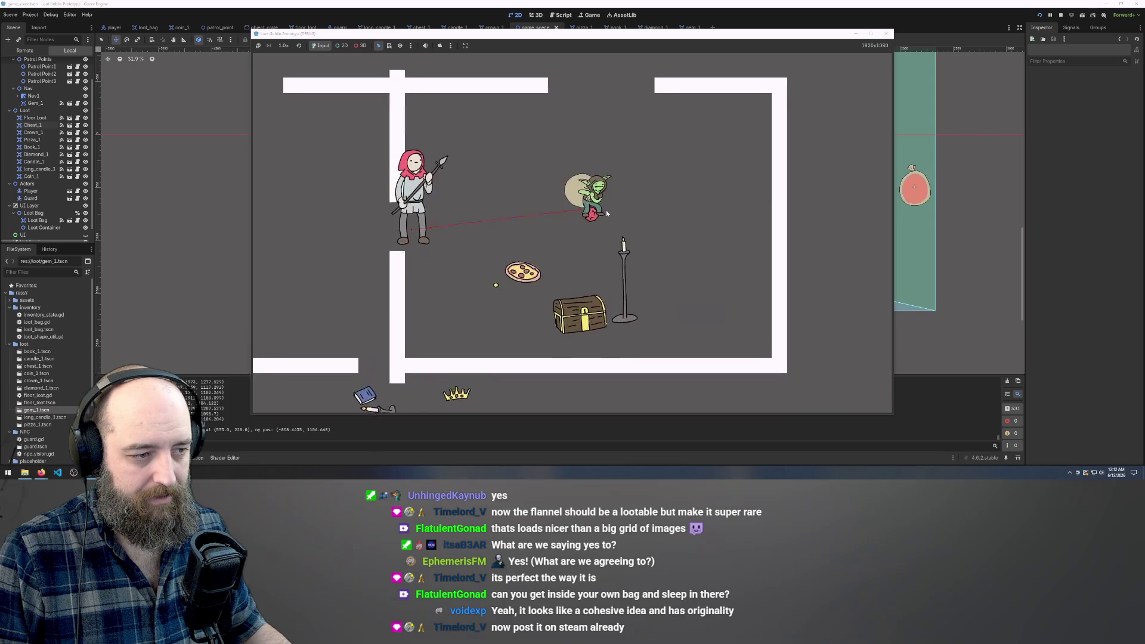
key("Right")
key("Down")
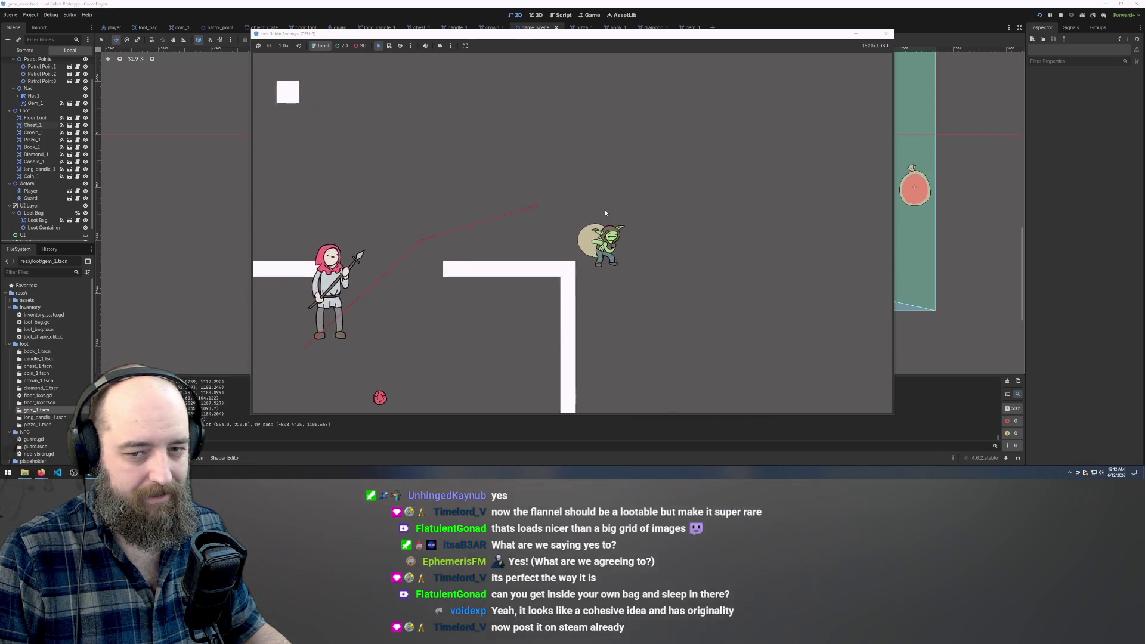
key("Down")
key("Left")
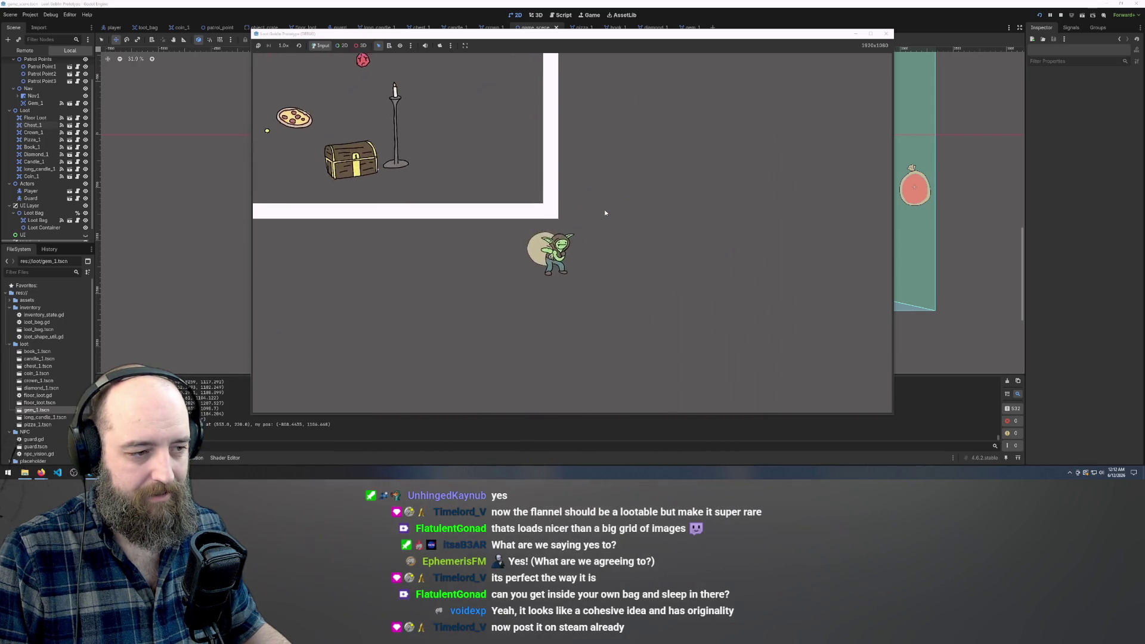
key("Left")
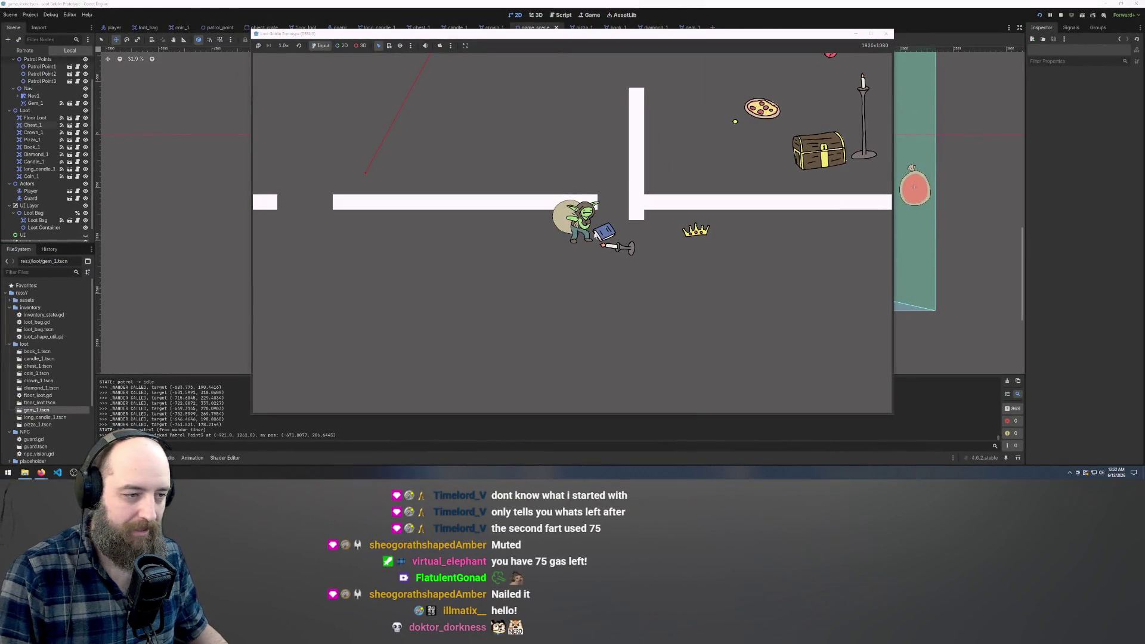
Open the goblin's loot bag beside the dropped loot, showing the candy bowl and book.
key("Tab")
Pack the dagger and gem into the loot bag, then restart the playtest with F5.
left_click_drag(756, 219, 753, 210)
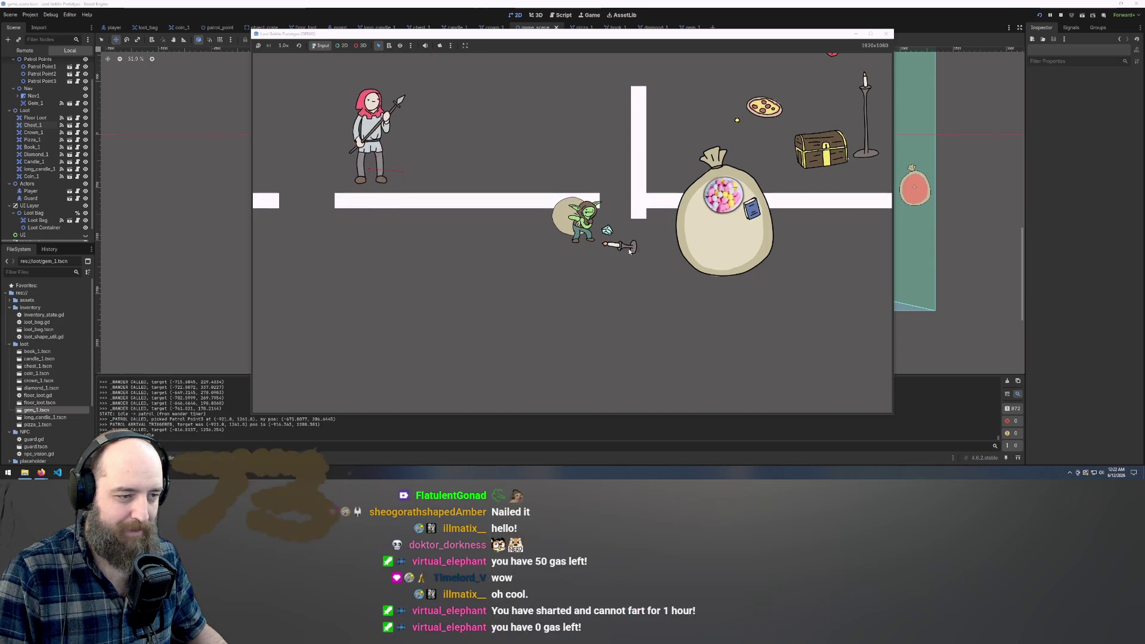
left_click_drag(621, 245, 719, 224)
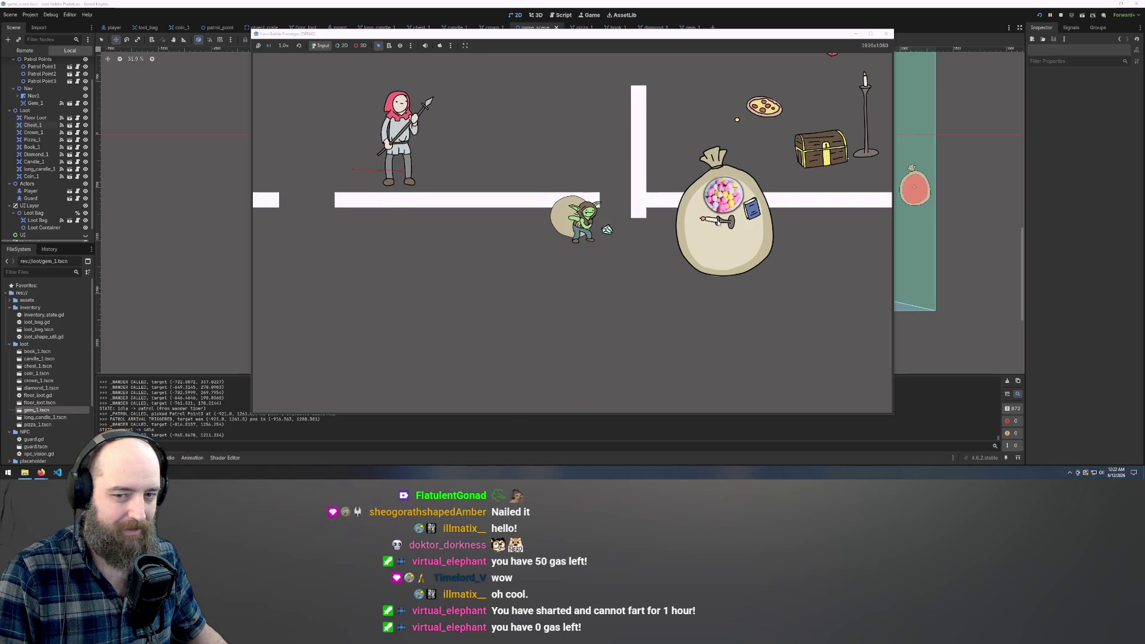
left_click_drag(602, 230, 698, 201)
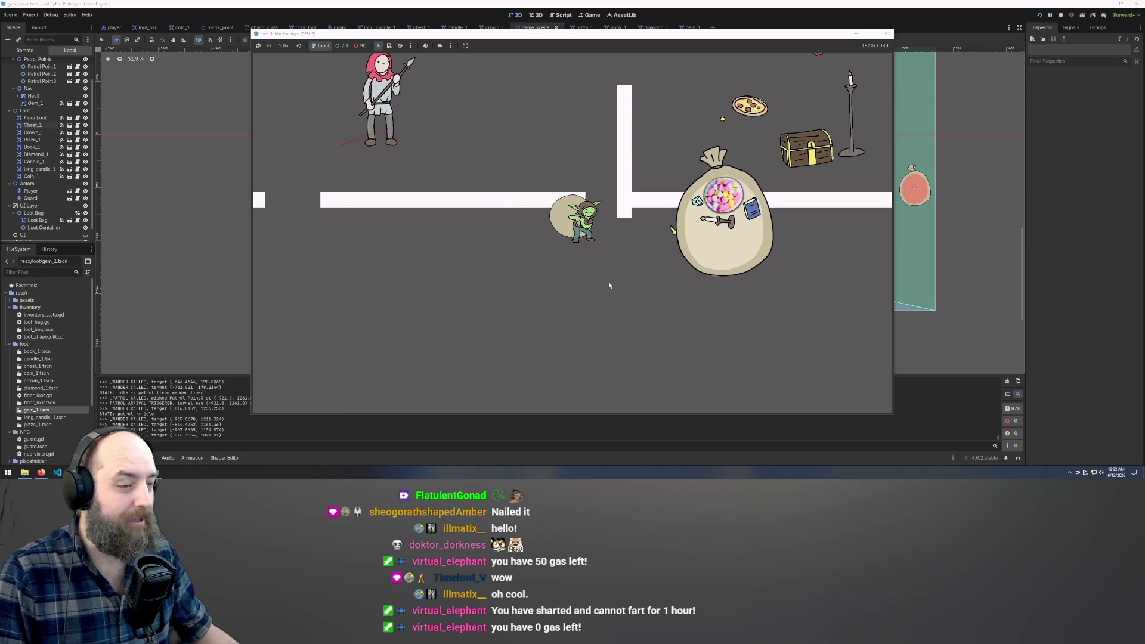
left_click(153, 227)
key("F5")
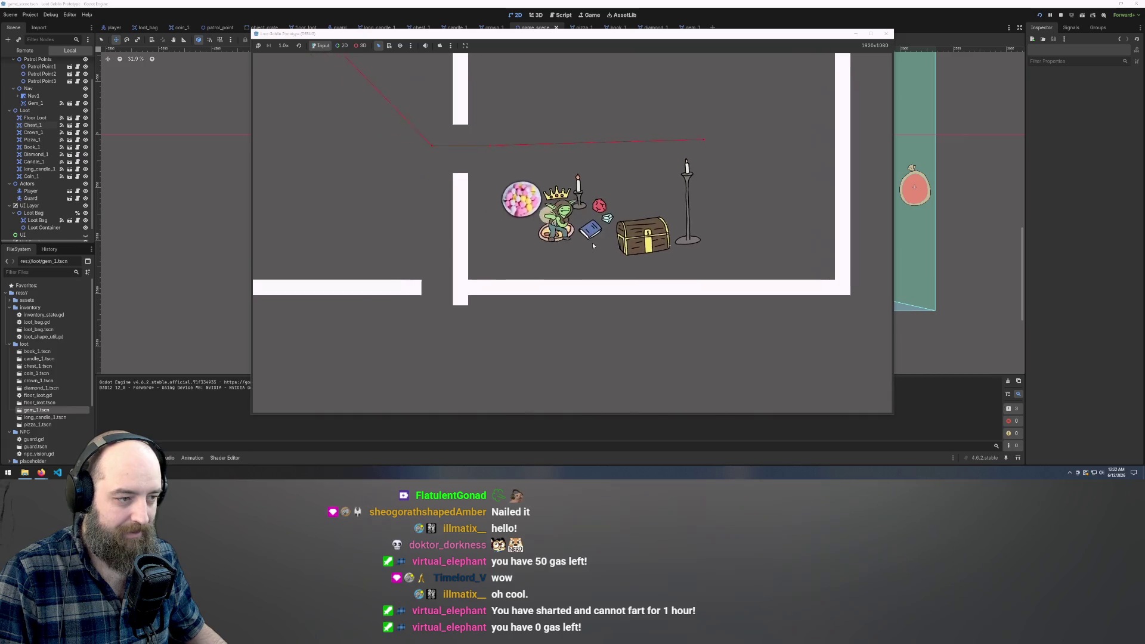
Stash the pizza in the loot bag and walk the goblin out through the gap with WASD.
left_click_drag(597, 237, 728, 194)
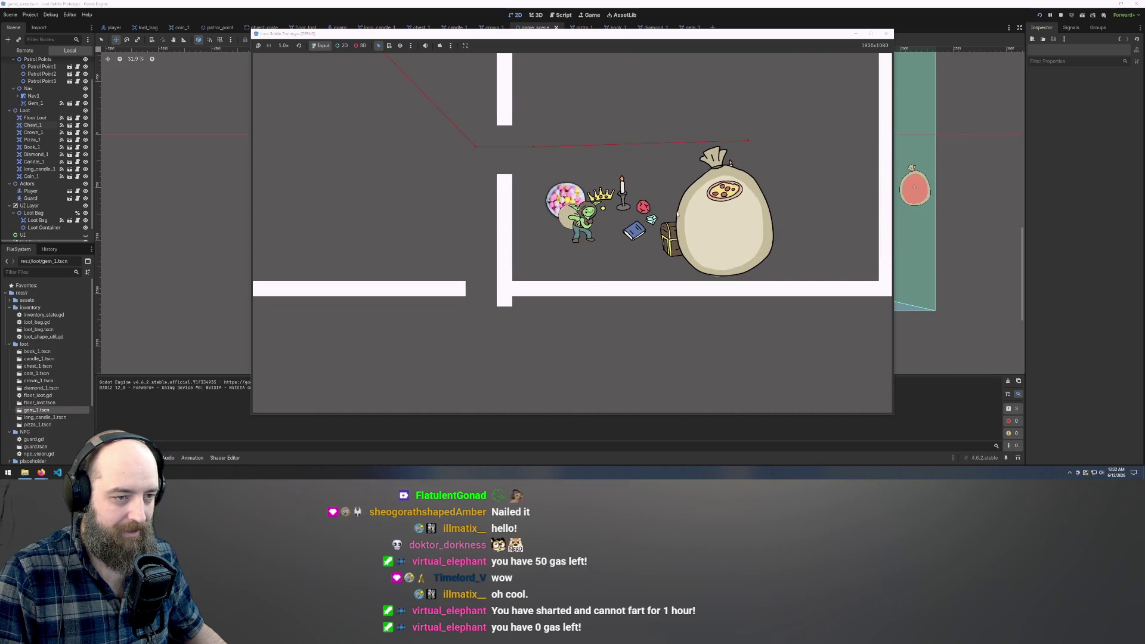
key("w")
key("d")
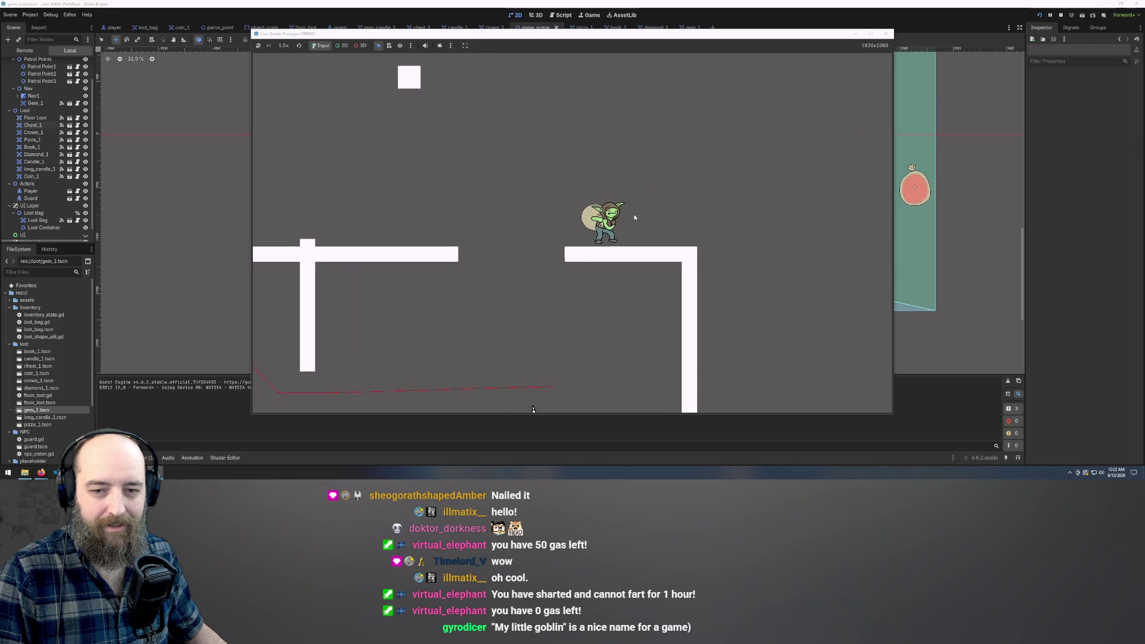
key("s")
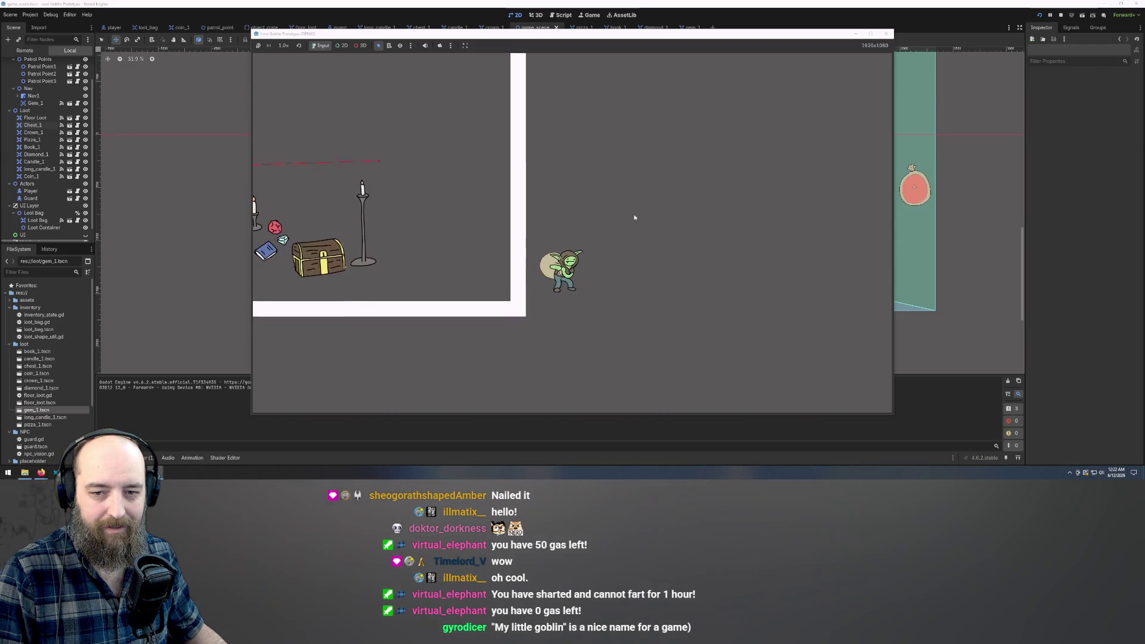
key("a")
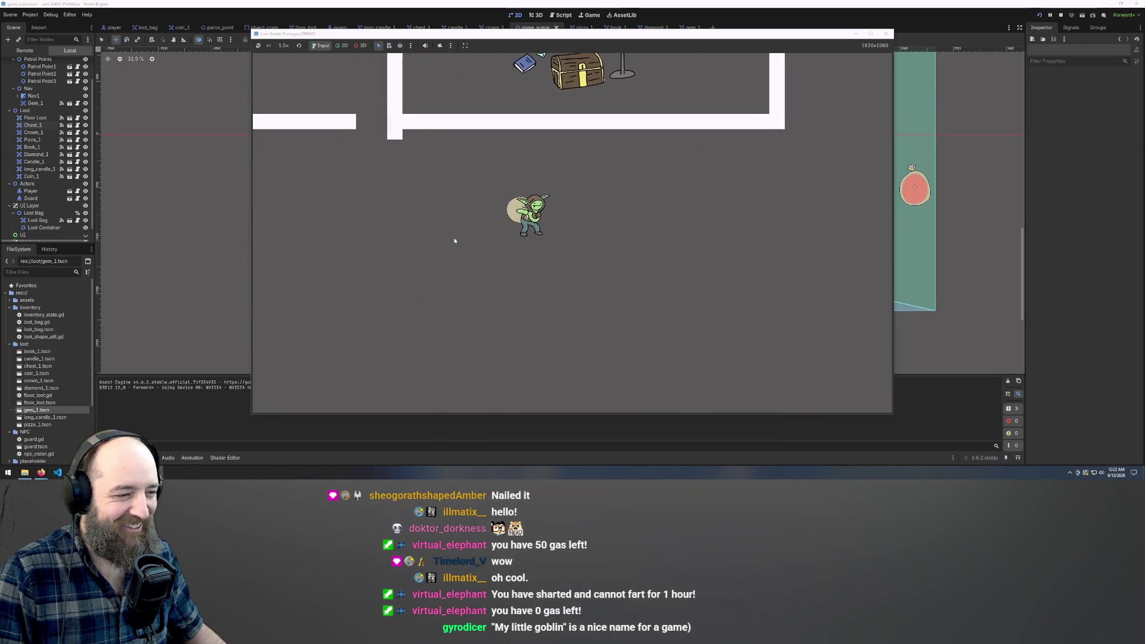
key("d")
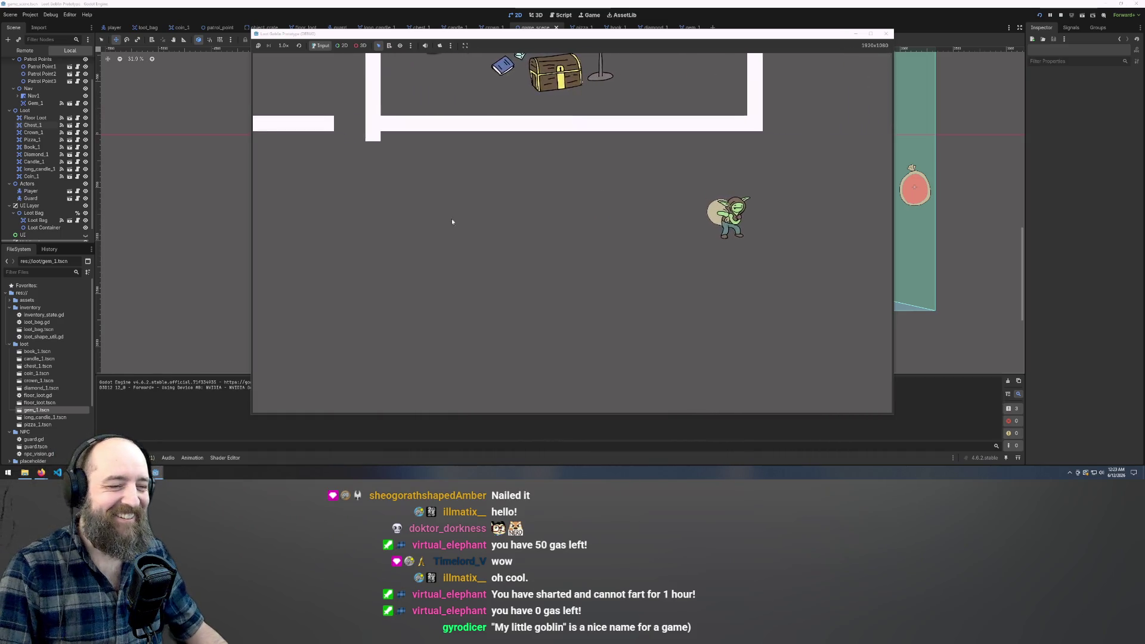
key("w")
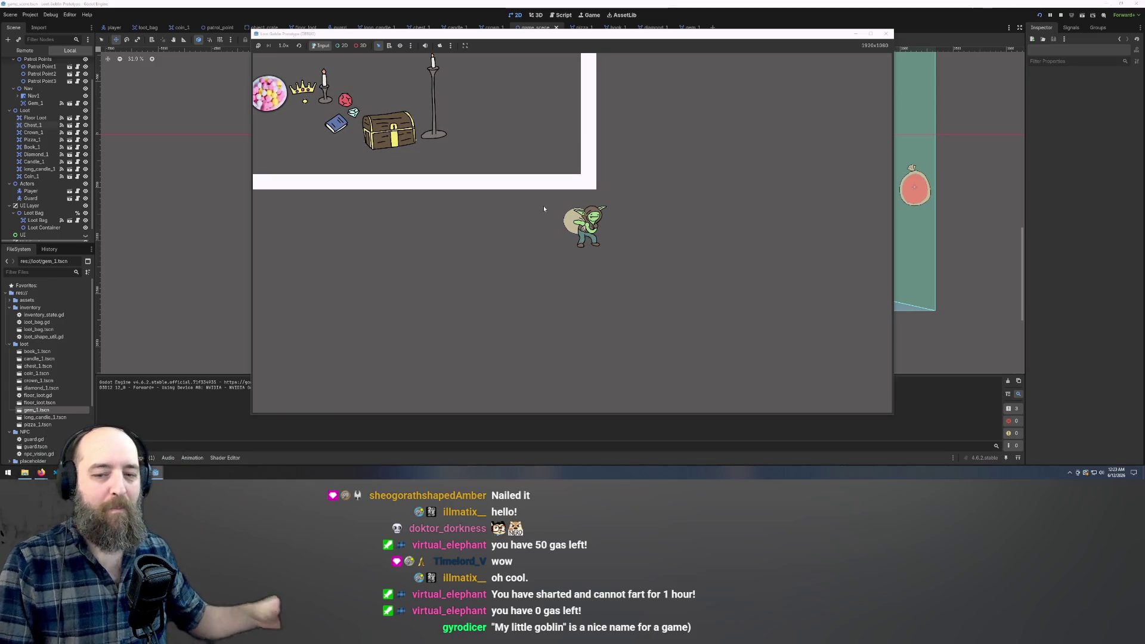
Reopen the loot bag to reposition the pizza, then stop the game and close the Godot editor.
key("i")
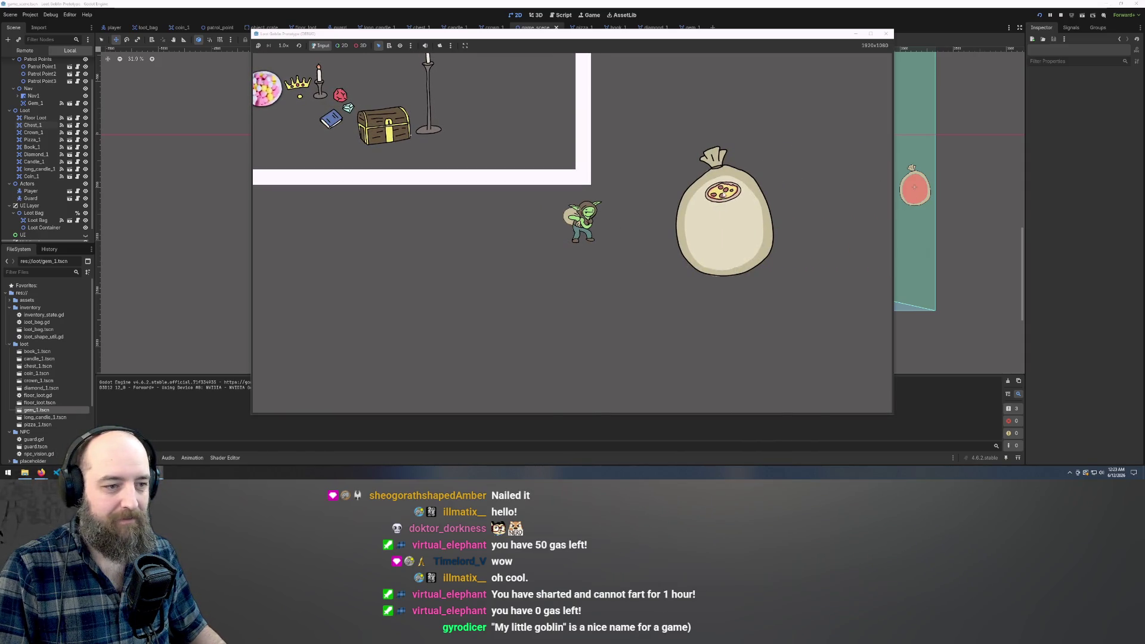
key("w")
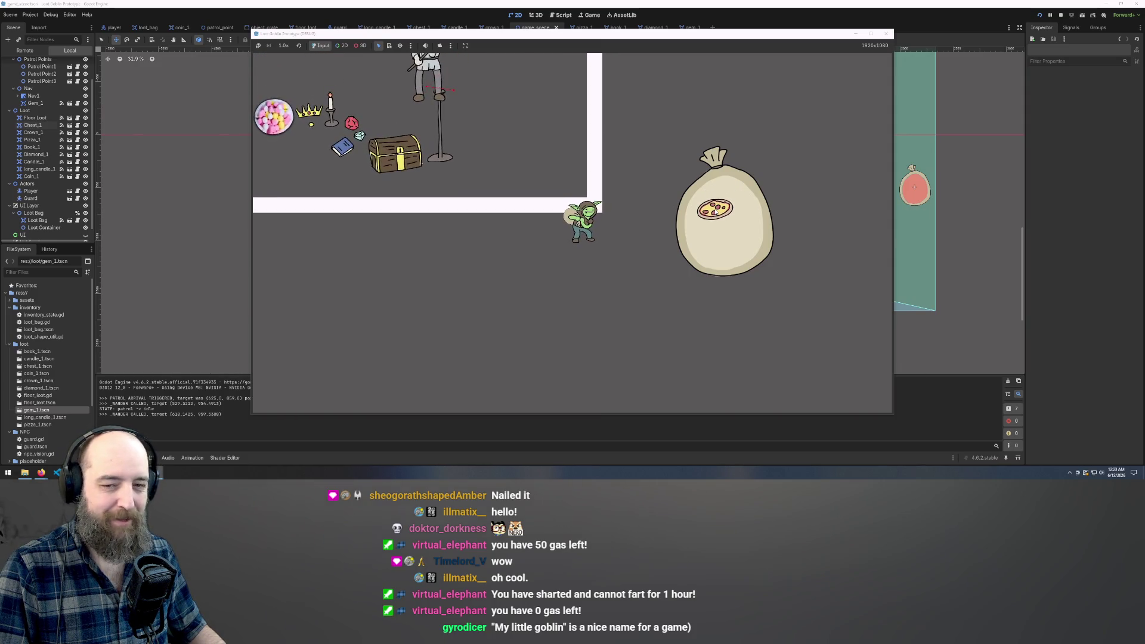
mouse_move(716, 212)
left_mouse_down()
mouse_move(729, 226)
mouse_move(724, 206)
mouse_move(746, 205)
left_mouse_up()
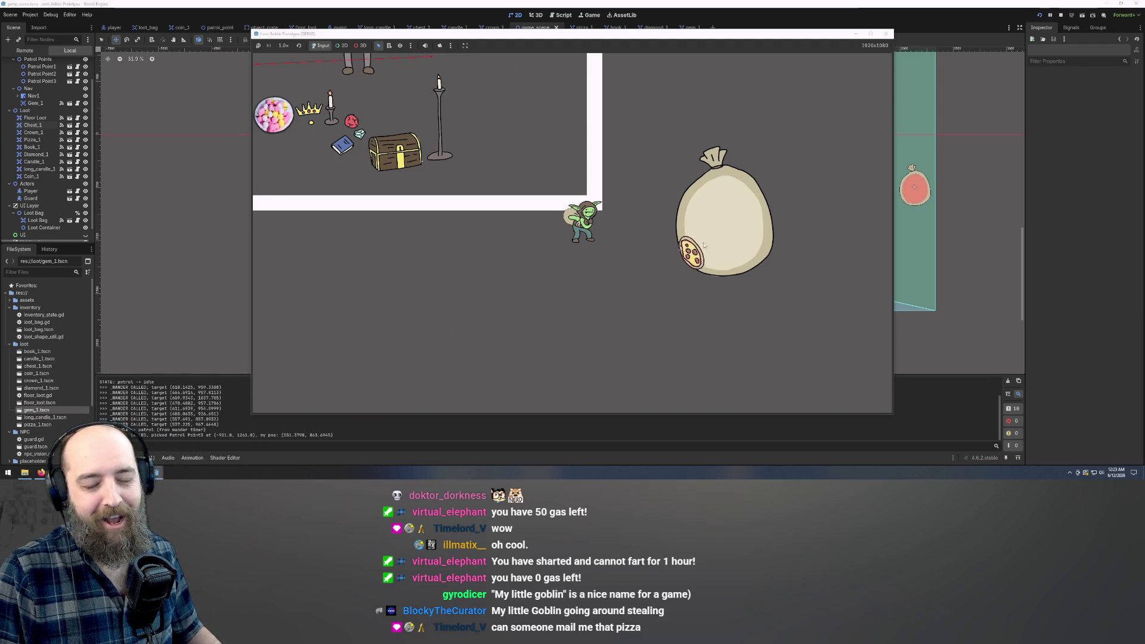
key("d")
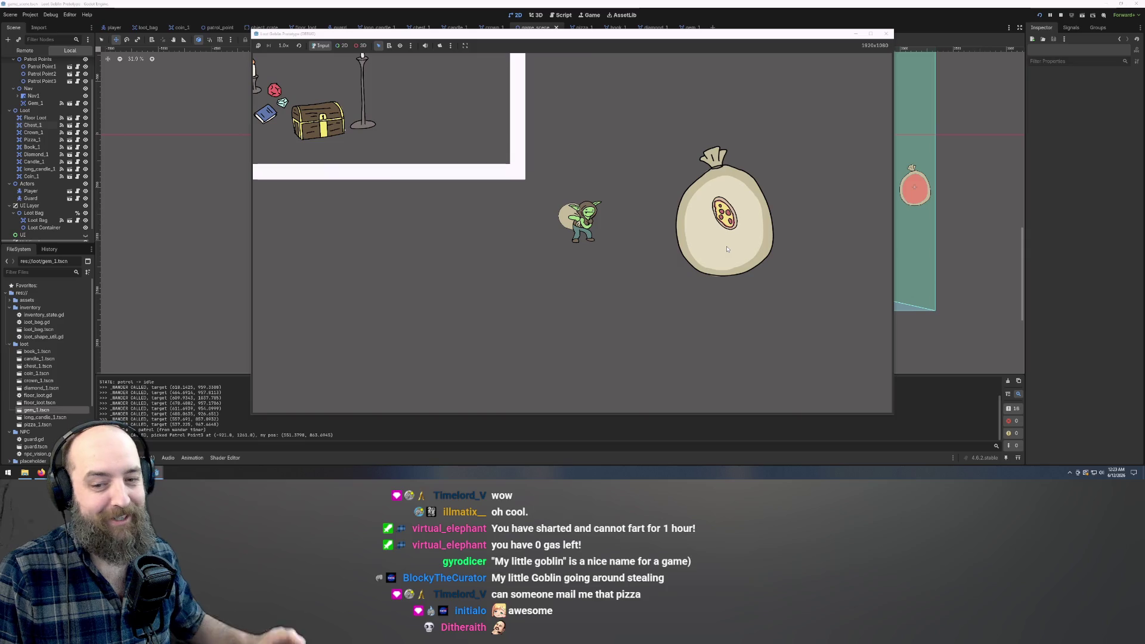
left_click(886, 34)
left_click(1136, 3)
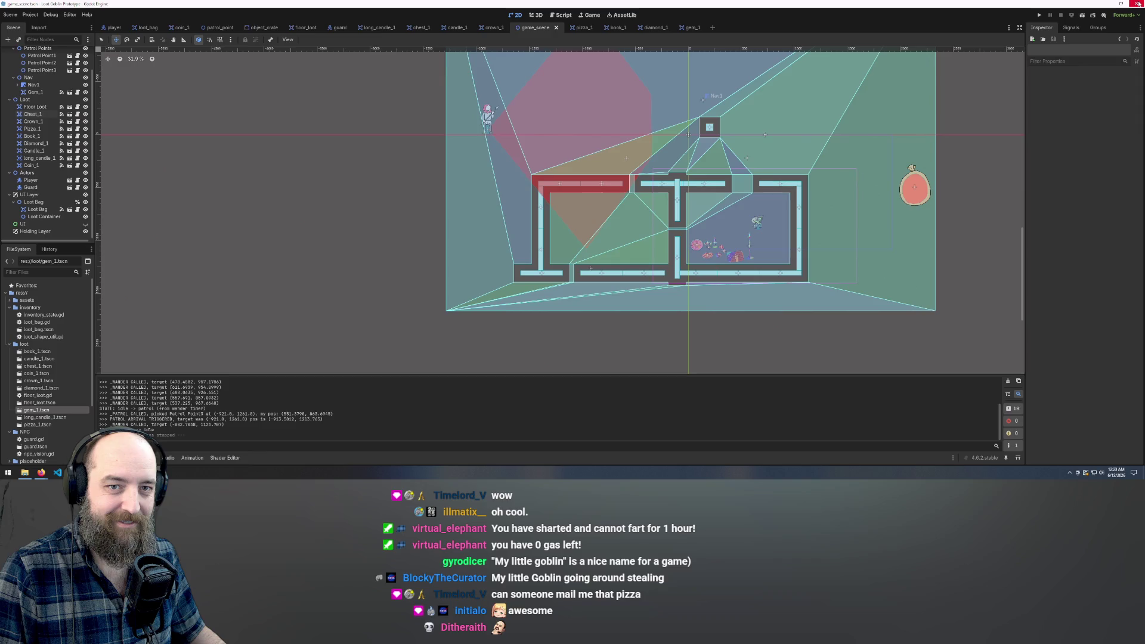
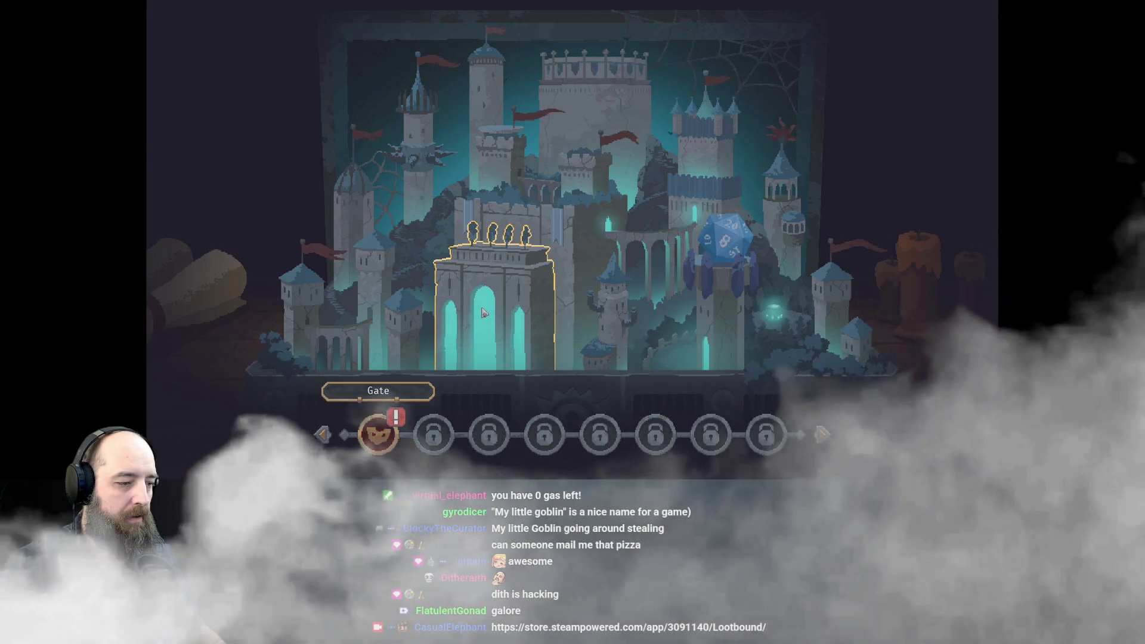
Enter the Gate on the castle map to start a new run and page through the run-start tutorial.
left_click(521, 322)
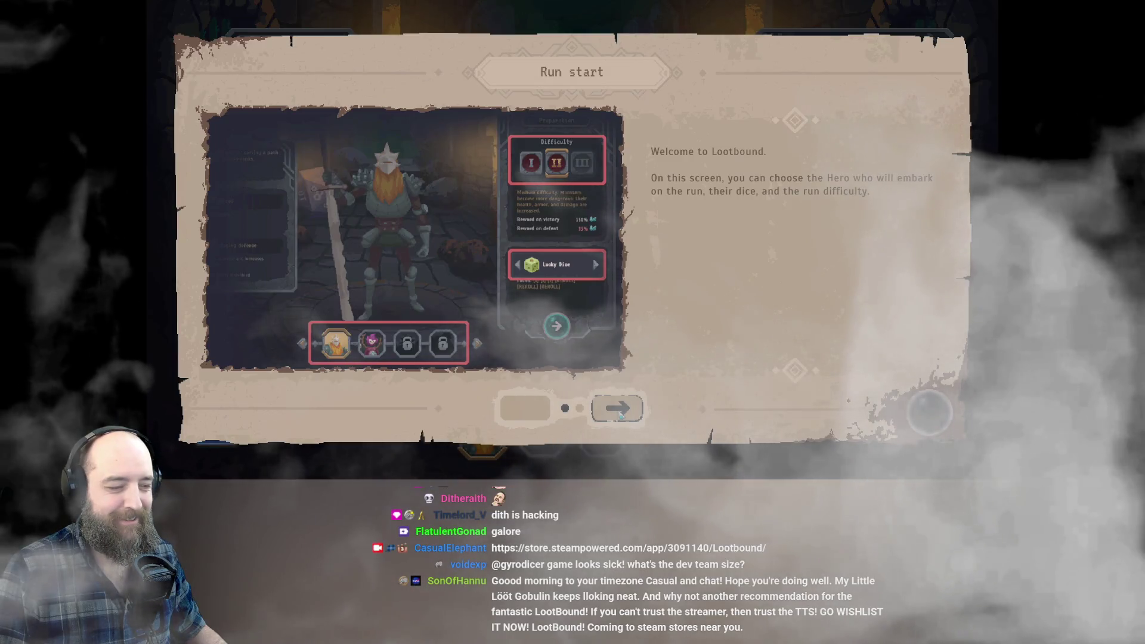
left_click(619, 410)
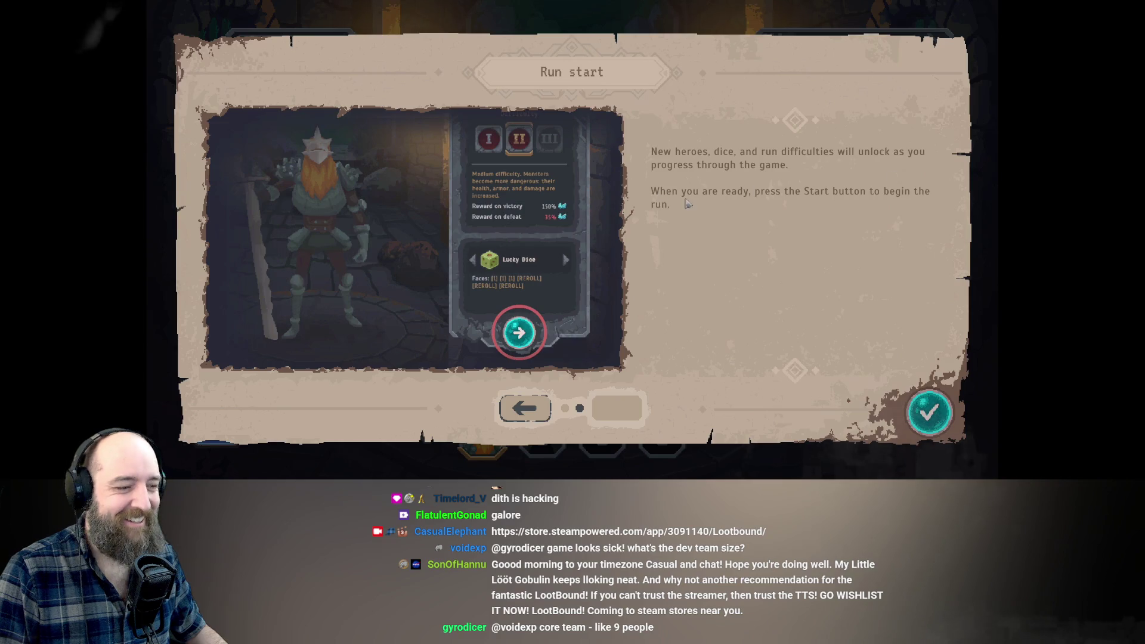
left_click(934, 421)
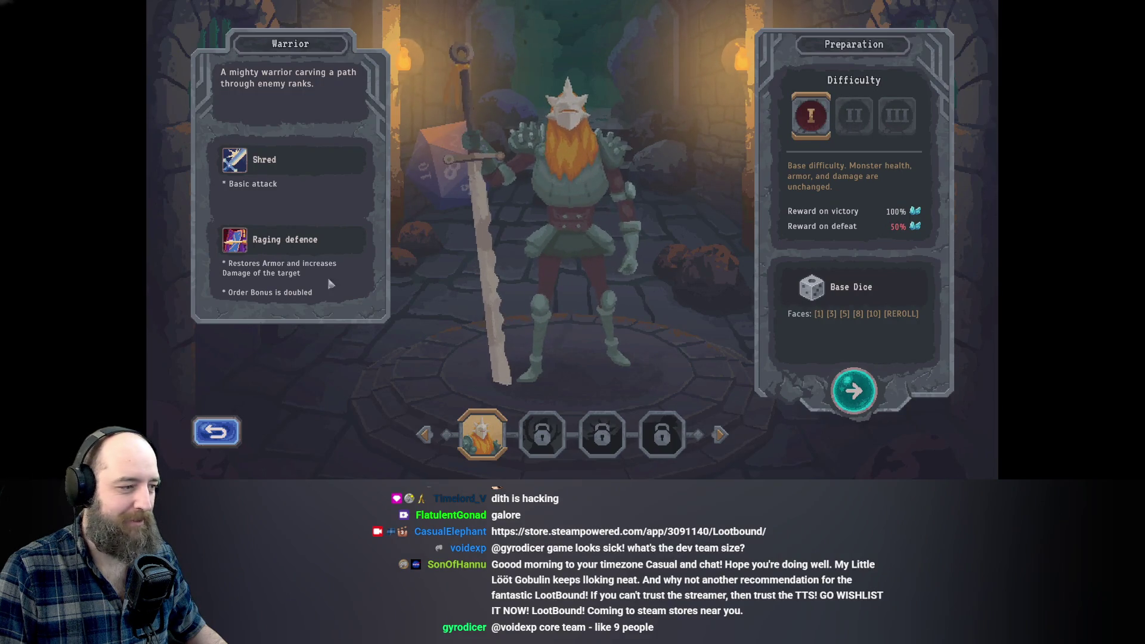
Cycle the hero slots back to the Warrior, start the run and advance the first intro line.
left_click(601, 435)
left_click(678, 444)
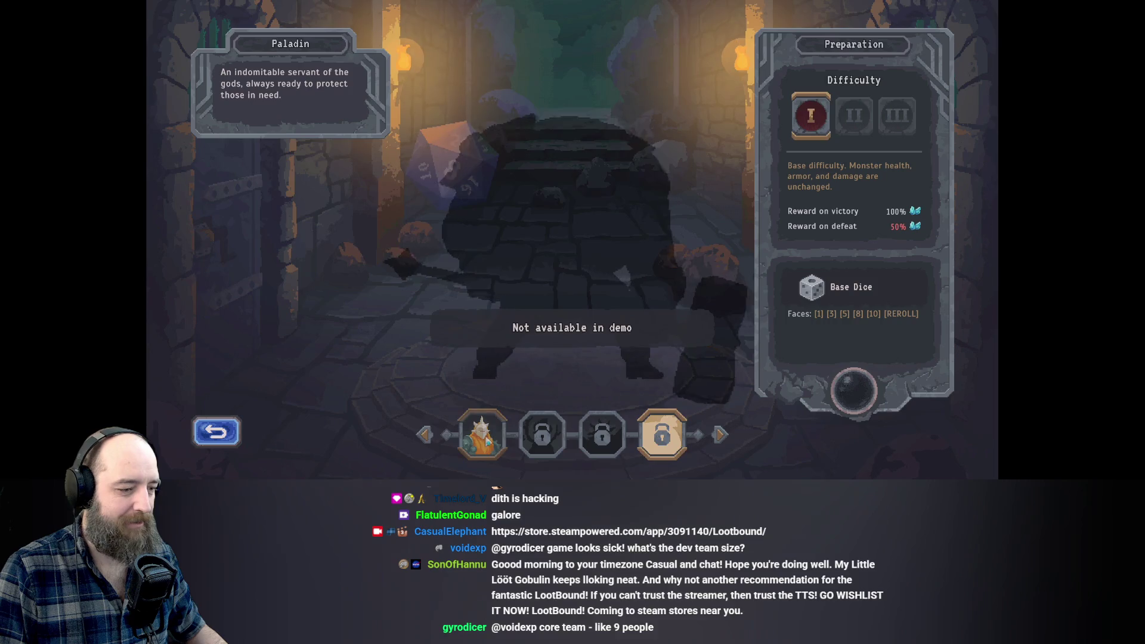
left_click(720, 435)
left_click(841, 381)
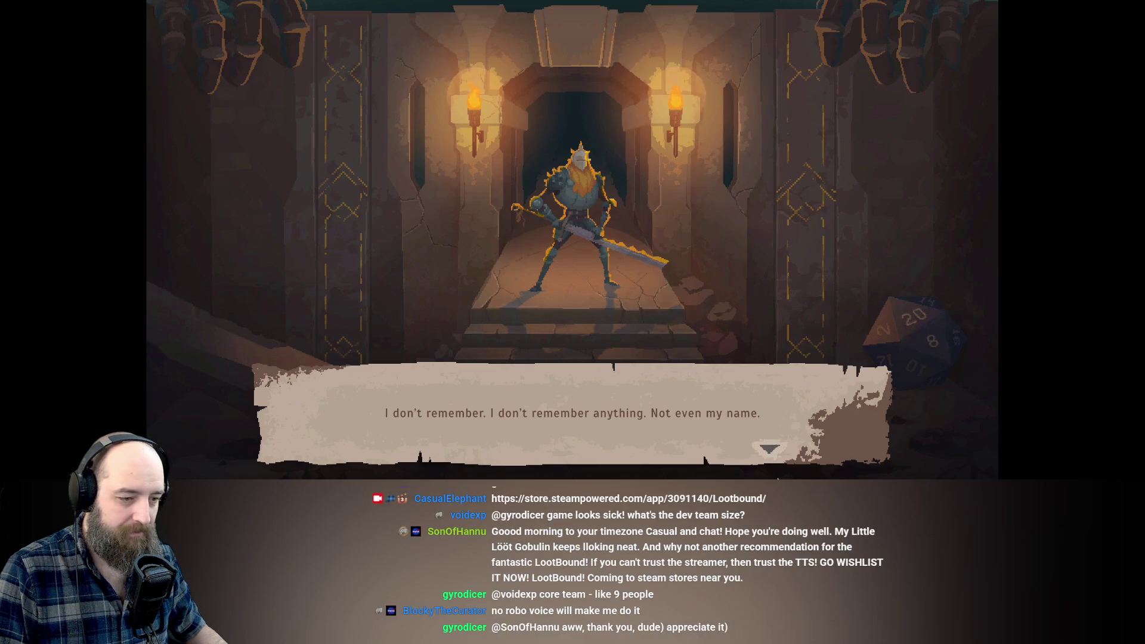
left_click(768, 457)
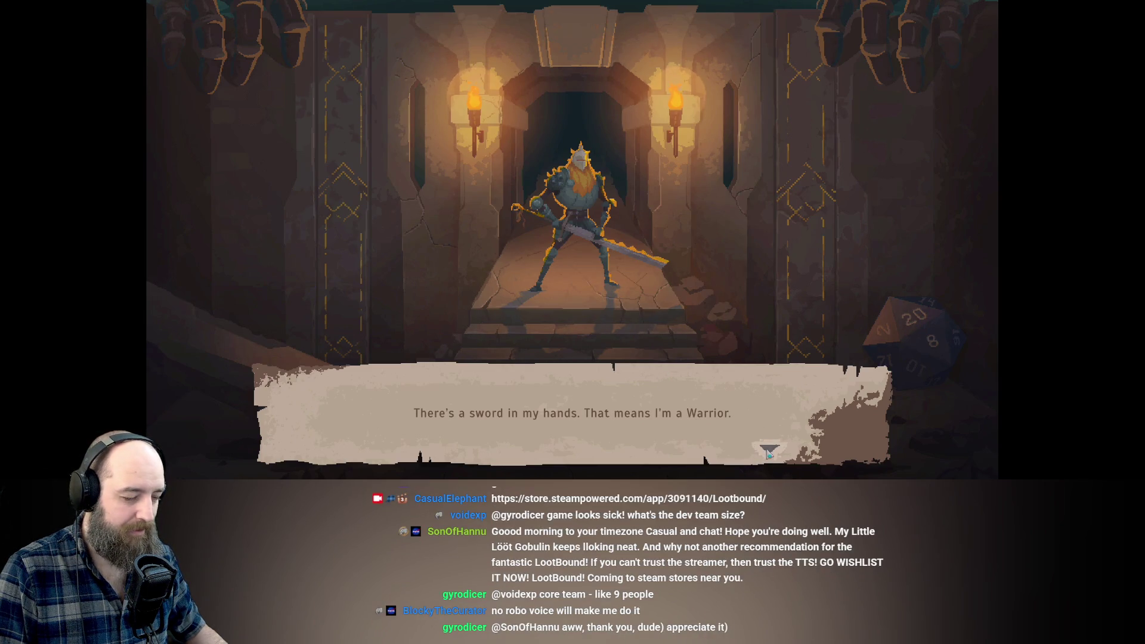
Advance through the Warrior's intro dialogue, finish it, and continue from the cave to the map.
left_click(805, 454)
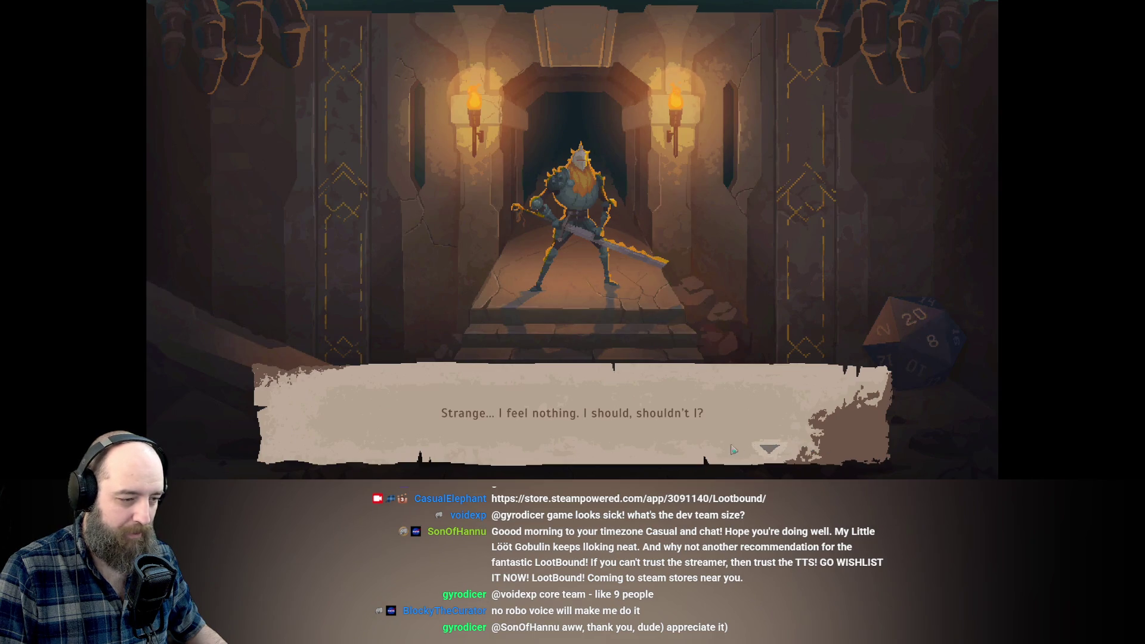
left_click(759, 457)
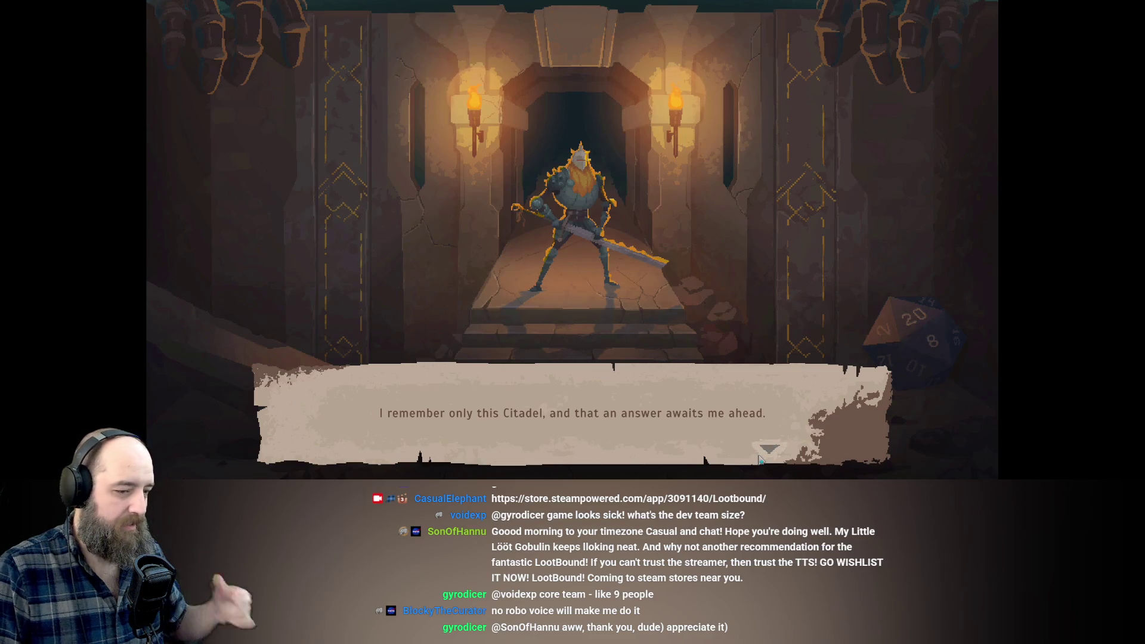
left_click(777, 455)
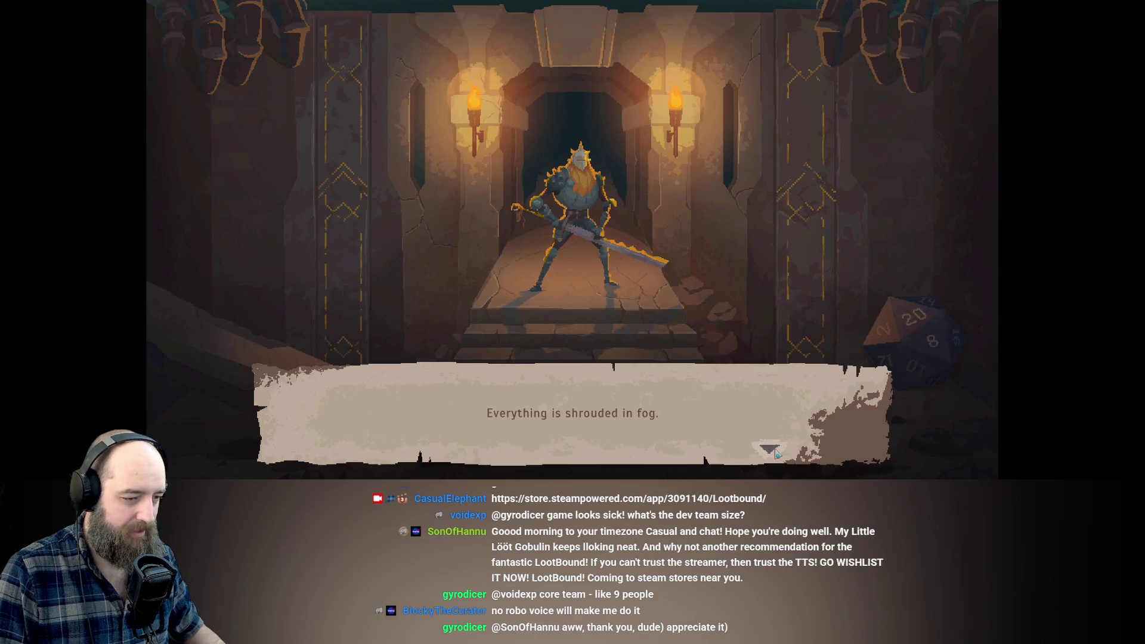
left_click(847, 448)
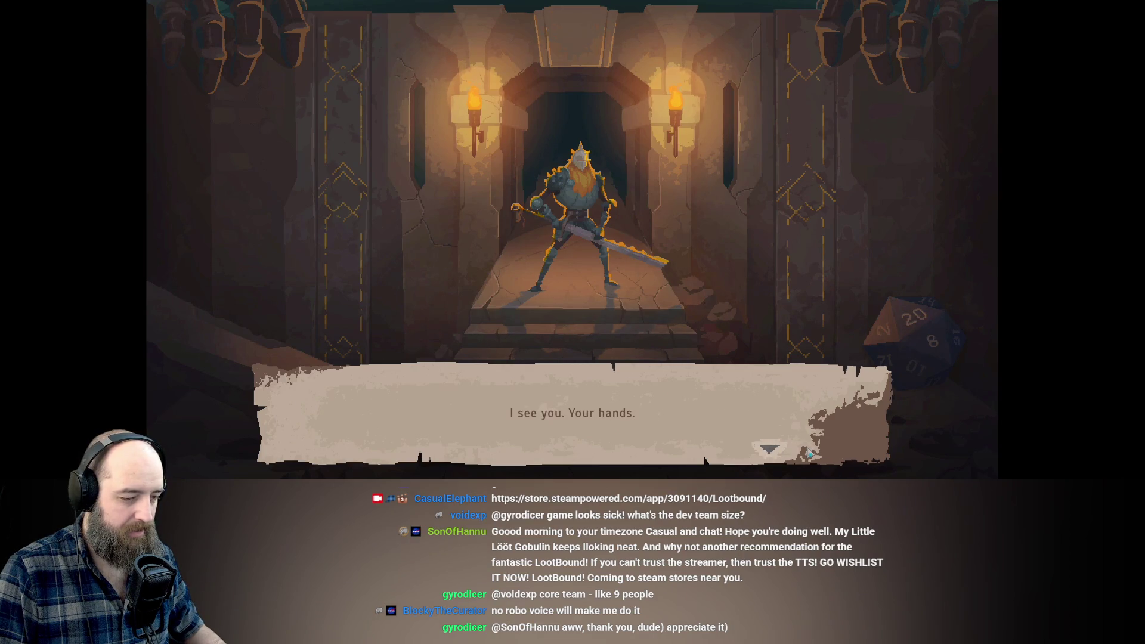
left_click(861, 454)
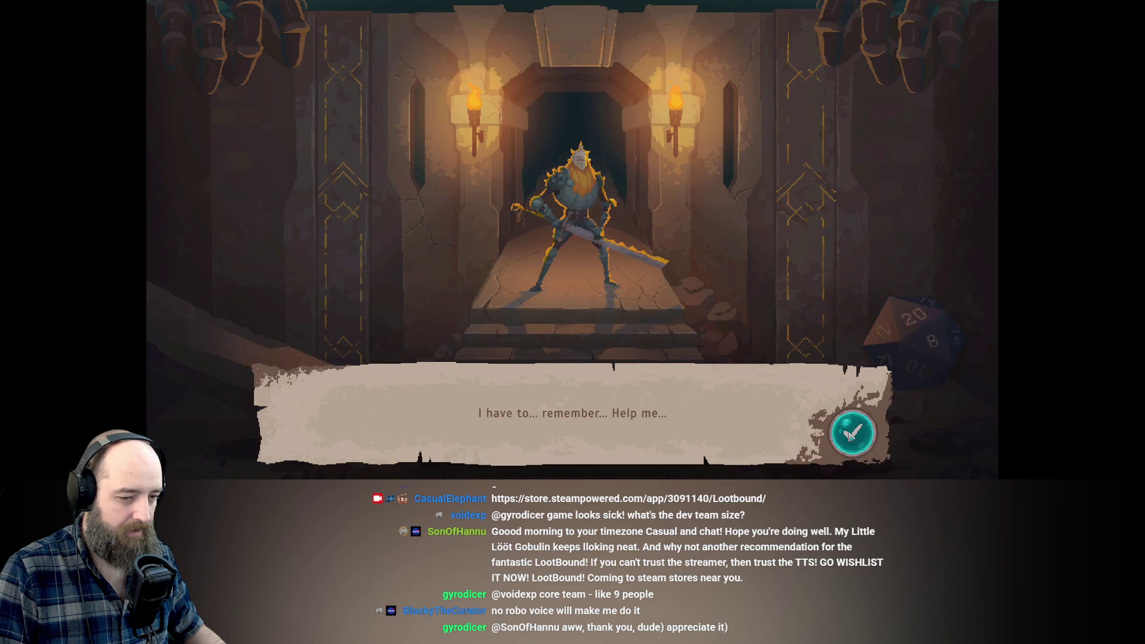
left_click(851, 435)
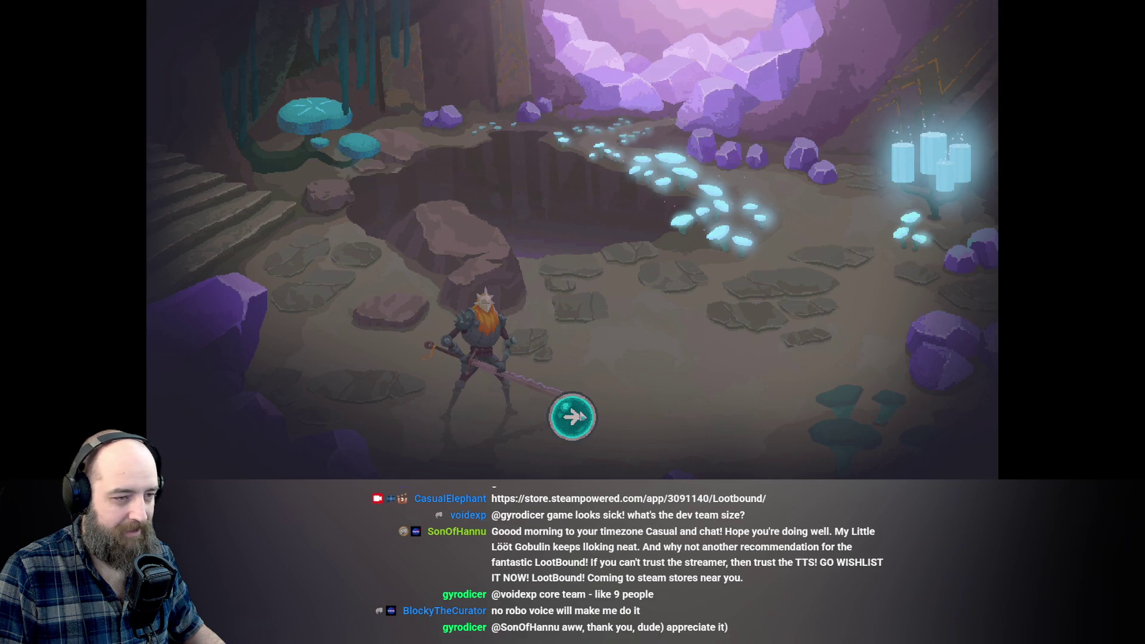
left_click(579, 416)
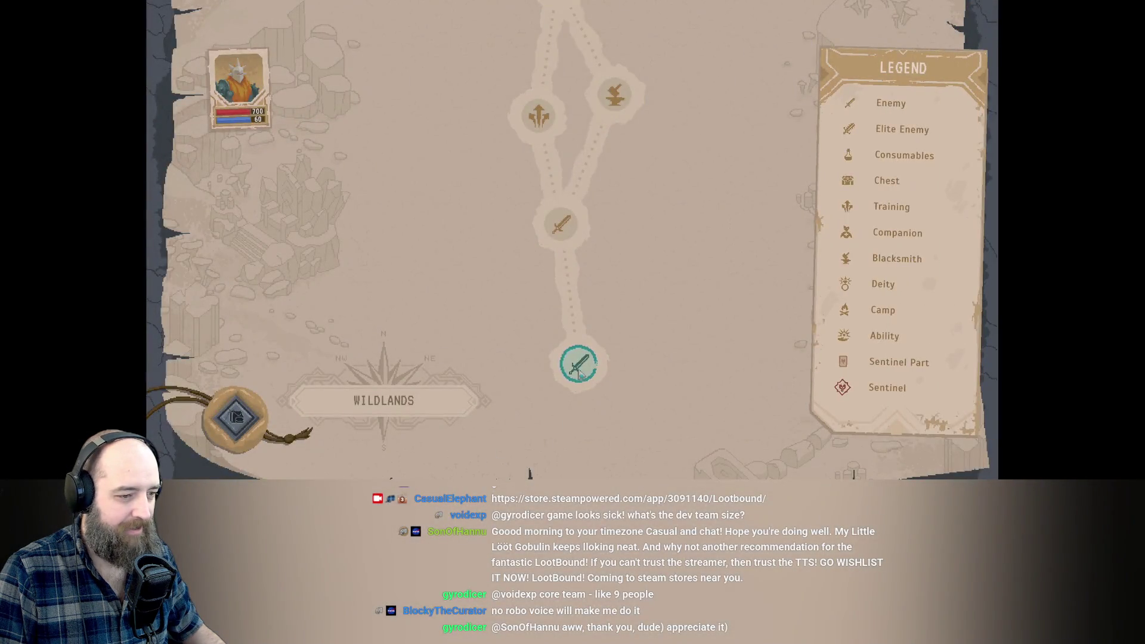
Enter the first enemy node on the Wildlands map and page through the Combat tutorial.
left_click(556, 223)
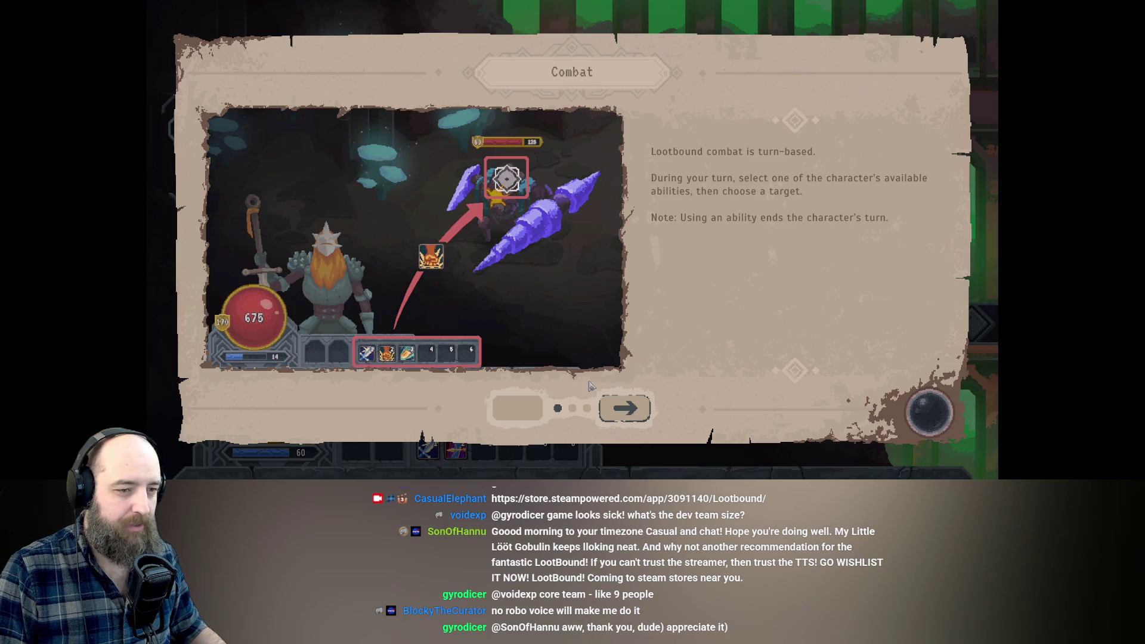
left_click(623, 412)
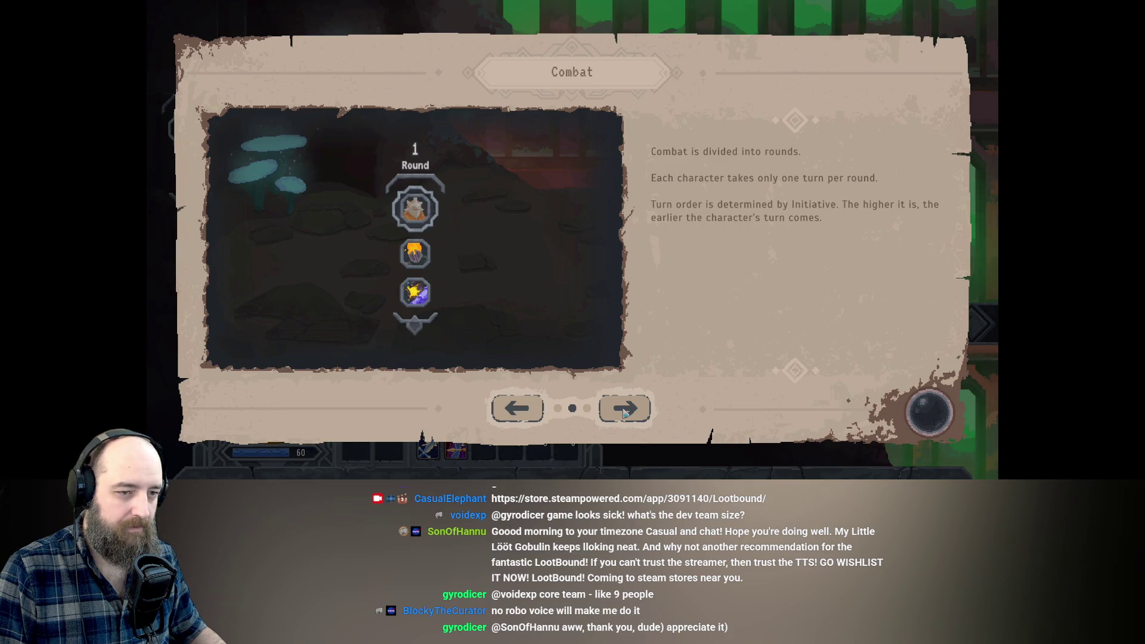
left_click(623, 412)
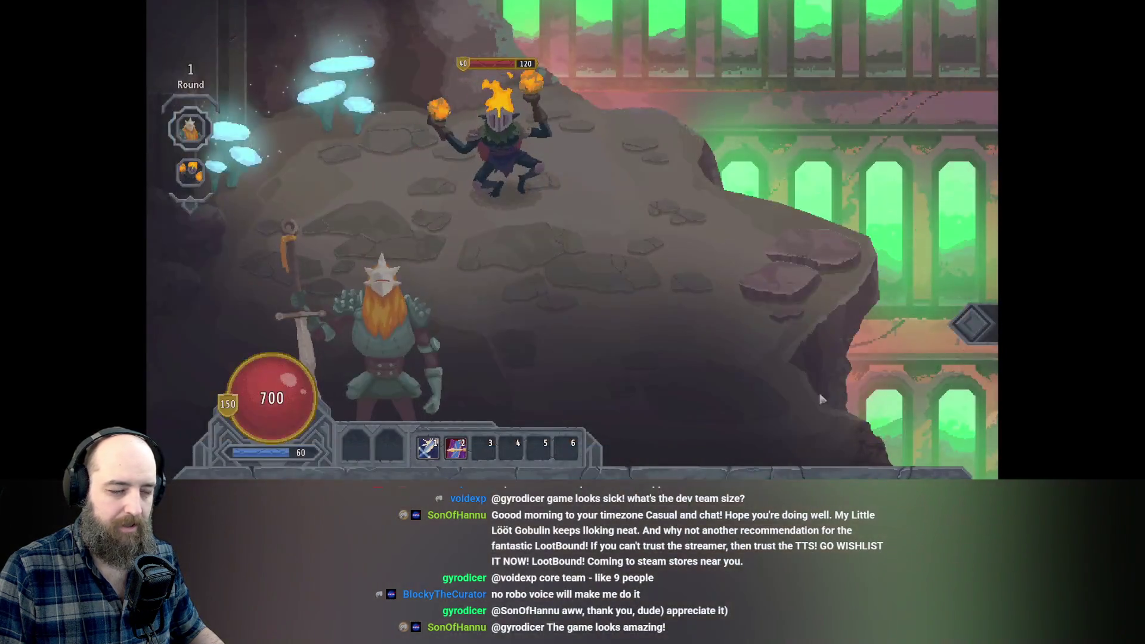
Defeat the 120-health goblin with the skill 1 sword attack and dismiss the inventory tutorial.
key("1")
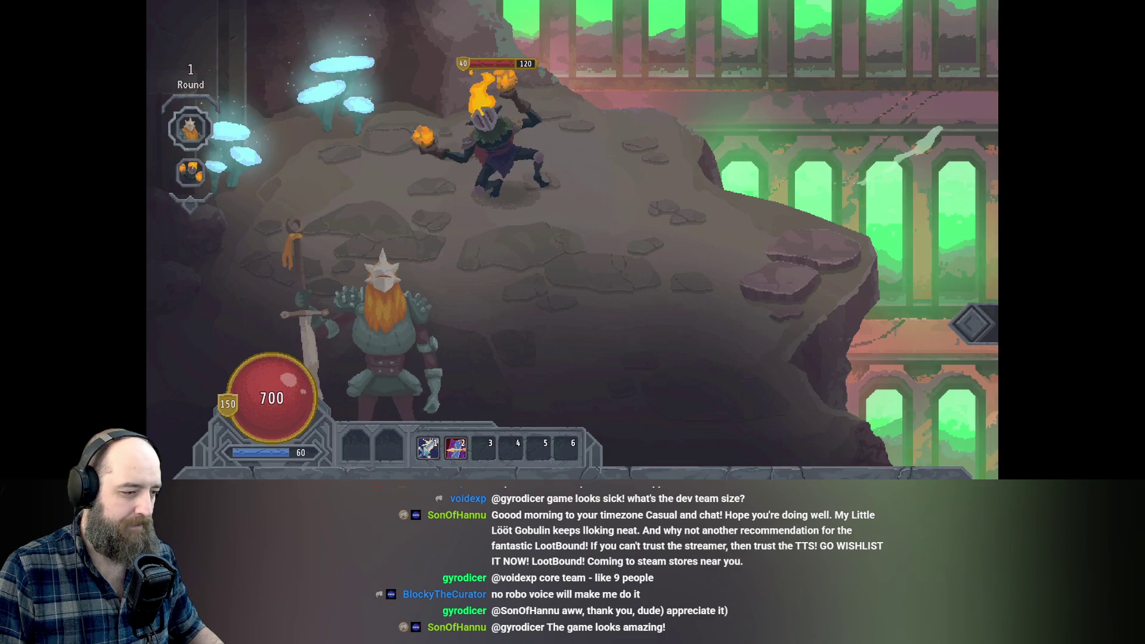
left_click(497, 118)
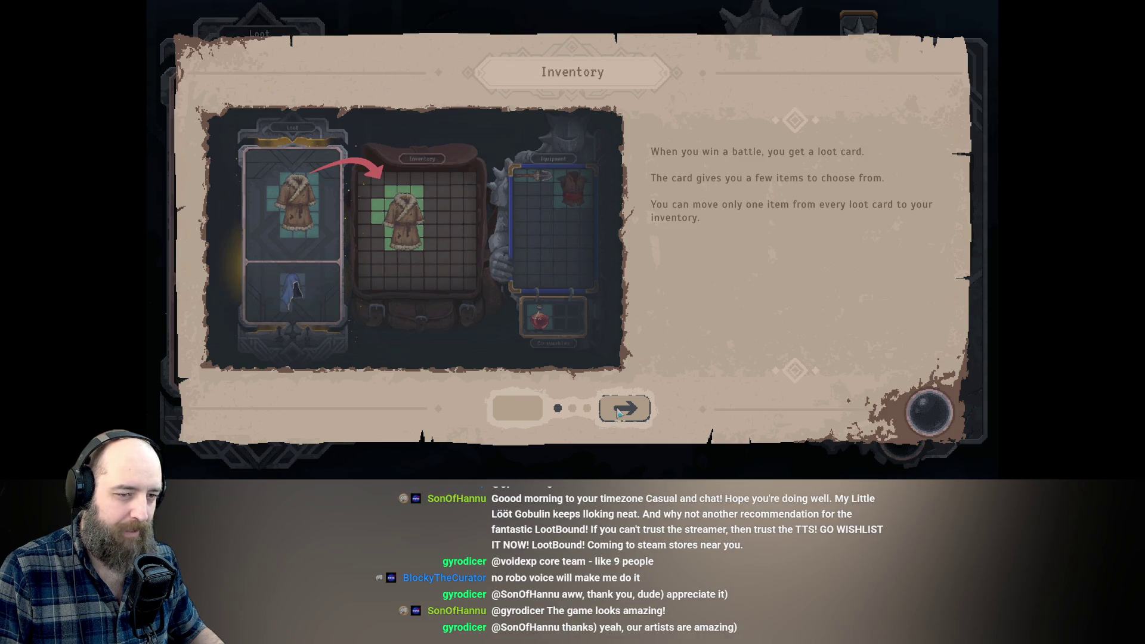
left_click(618, 411)
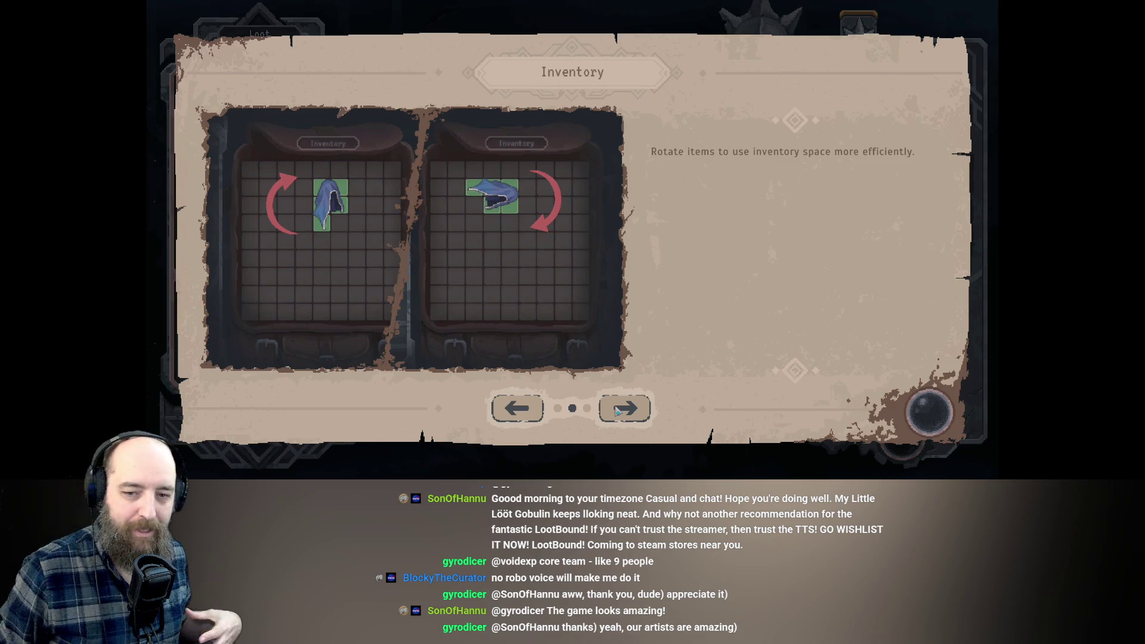
left_click(618, 411)
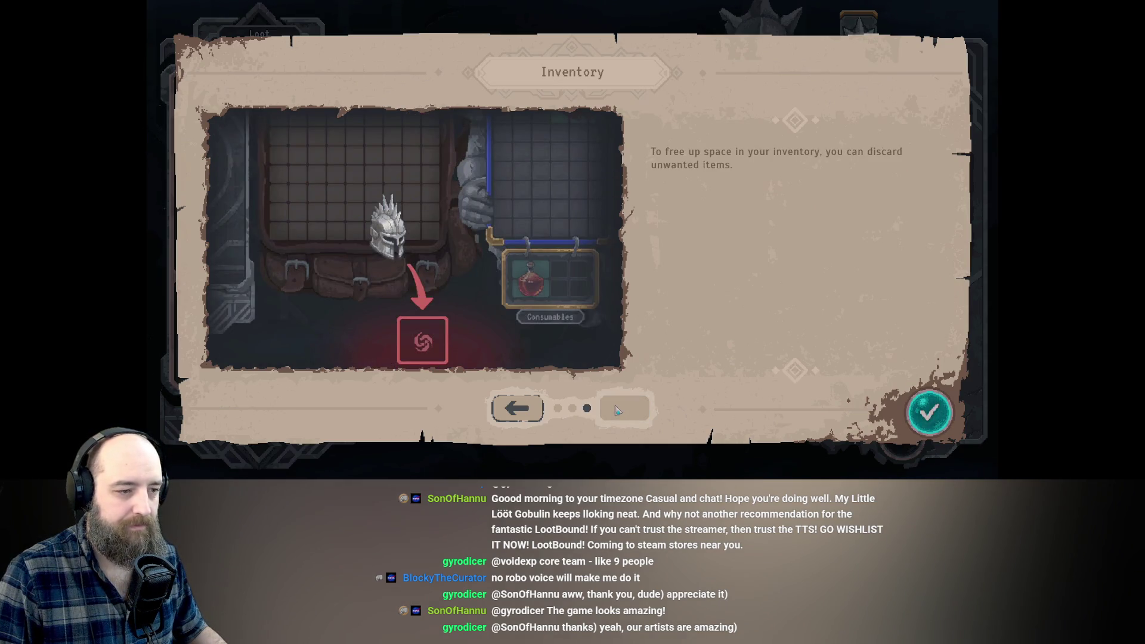
left_click(927, 413)
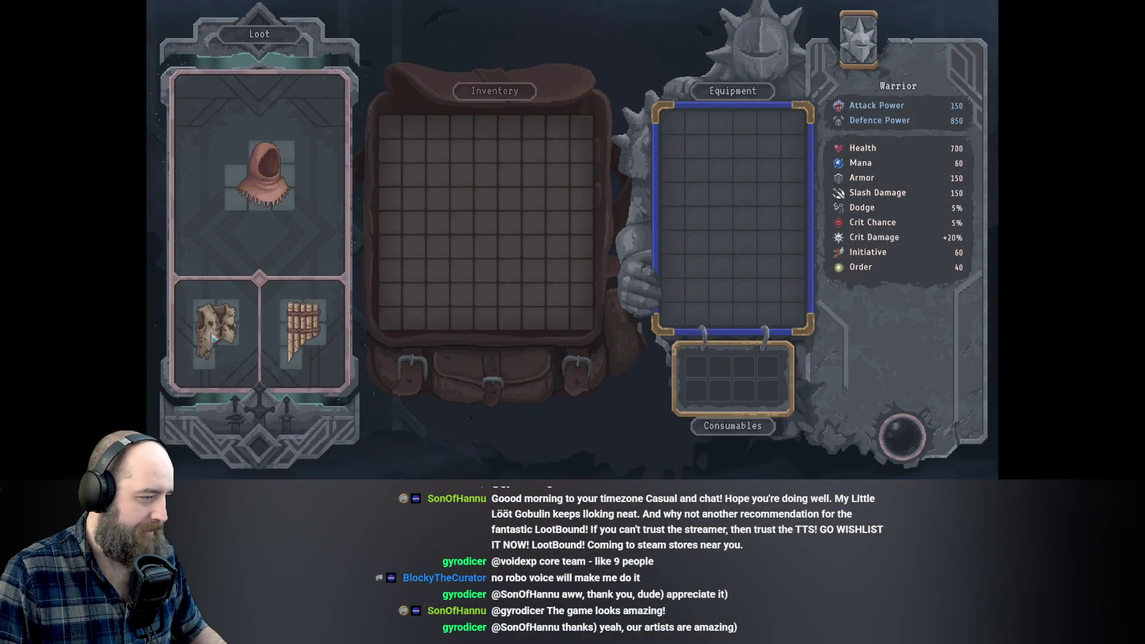
mouse_move(267, 167)
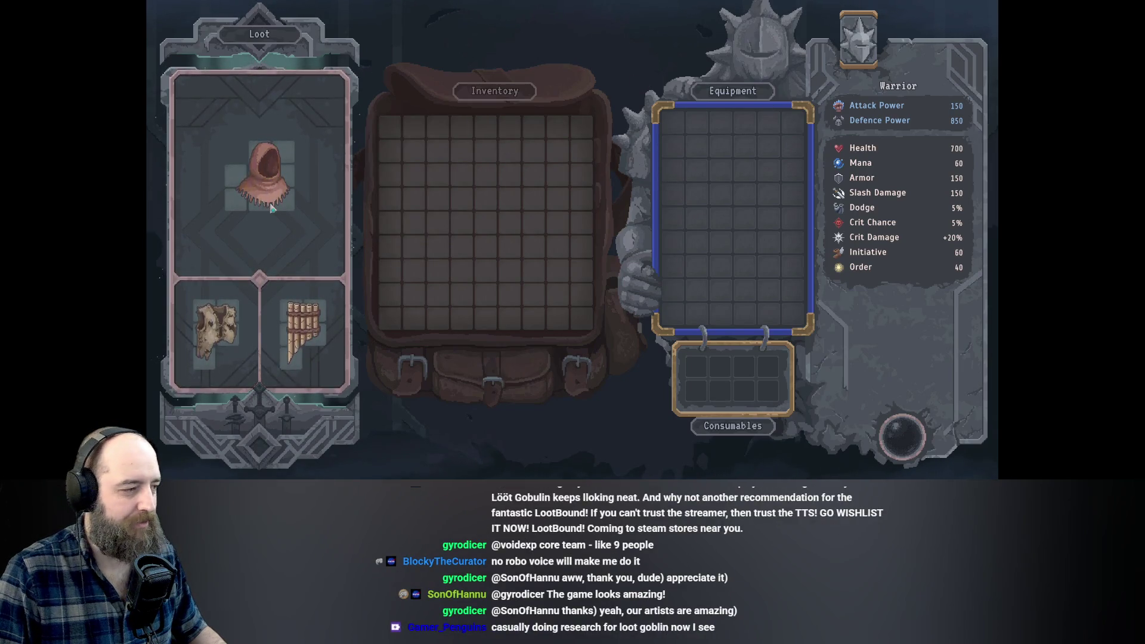
Equip the Pilgrim's Hood from the loot on the Warrior and return to the Wildlands map.
left_click(295, 178)
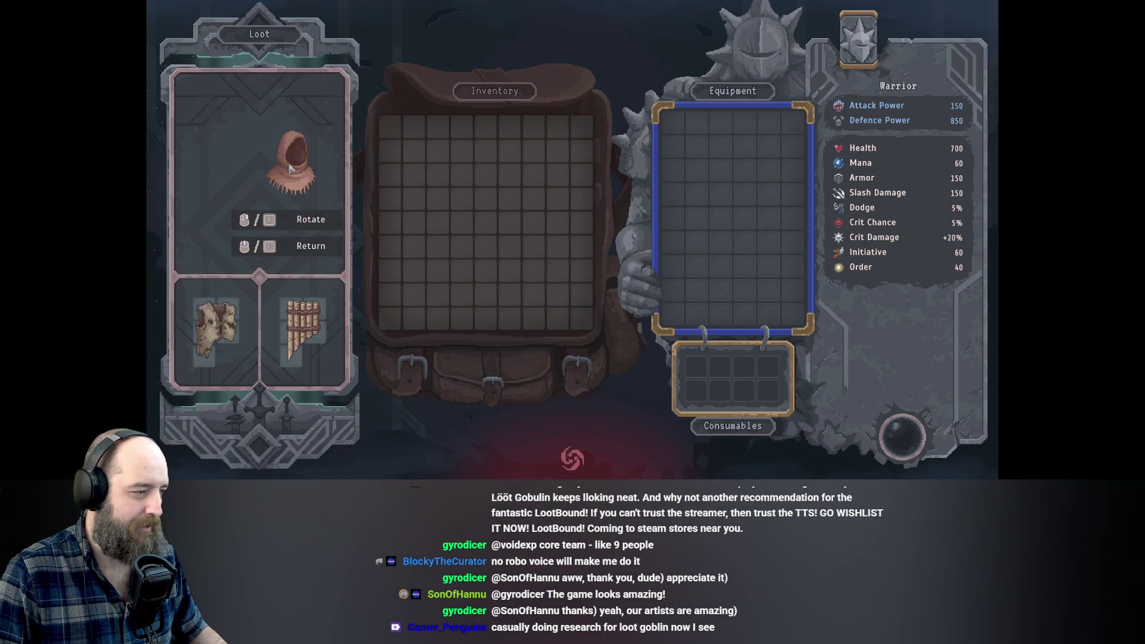
key("r")
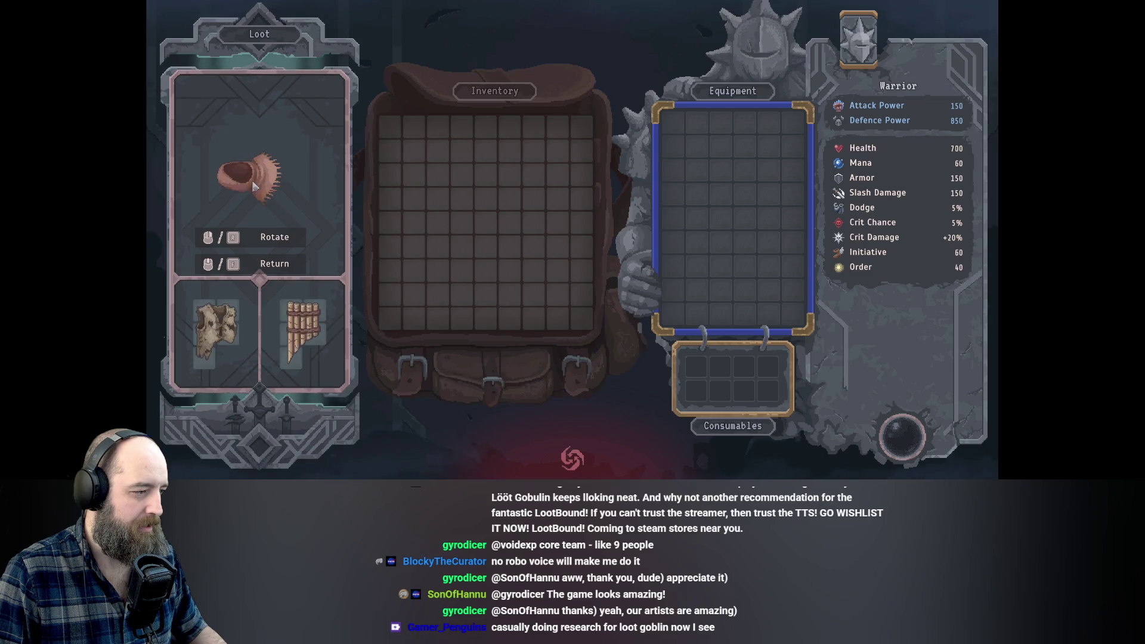
key("f")
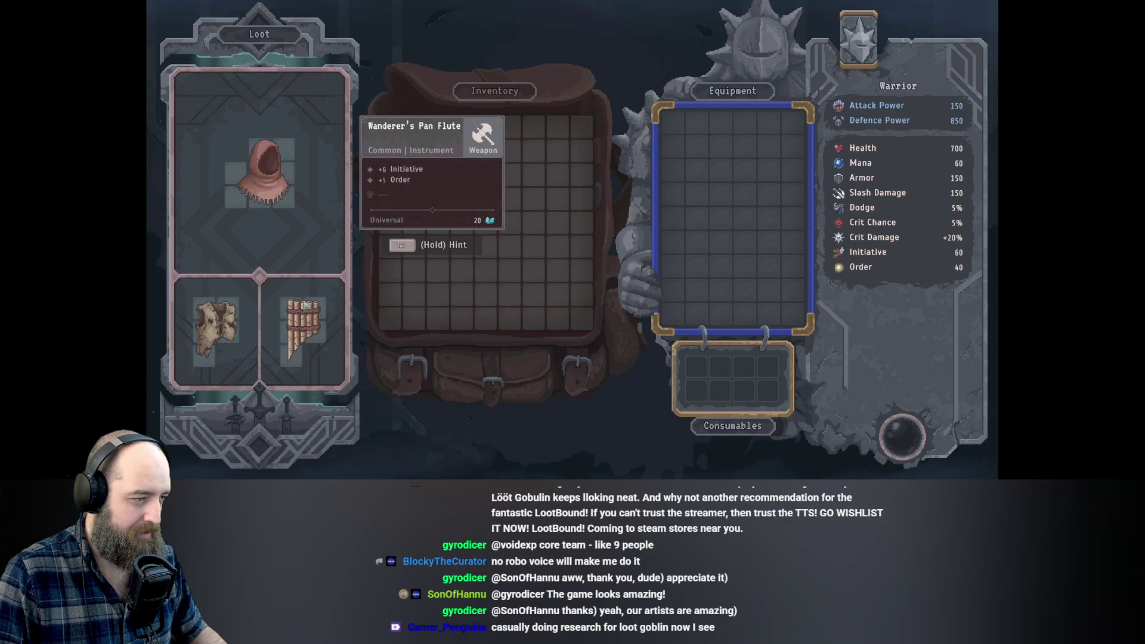
left_click(263, 173)
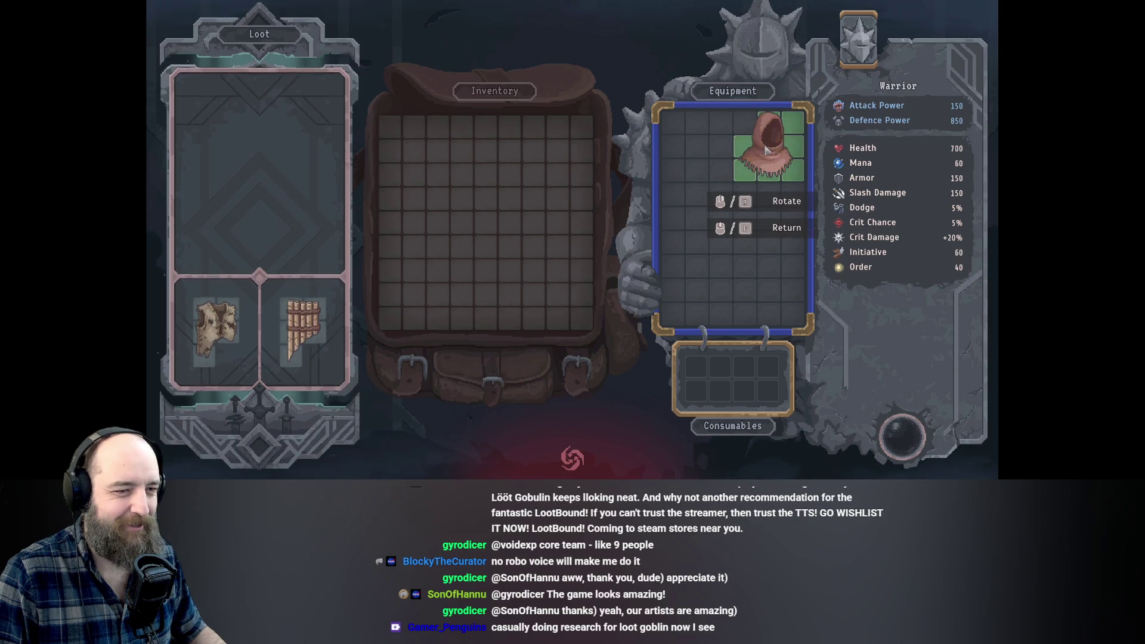
left_click(770, 287)
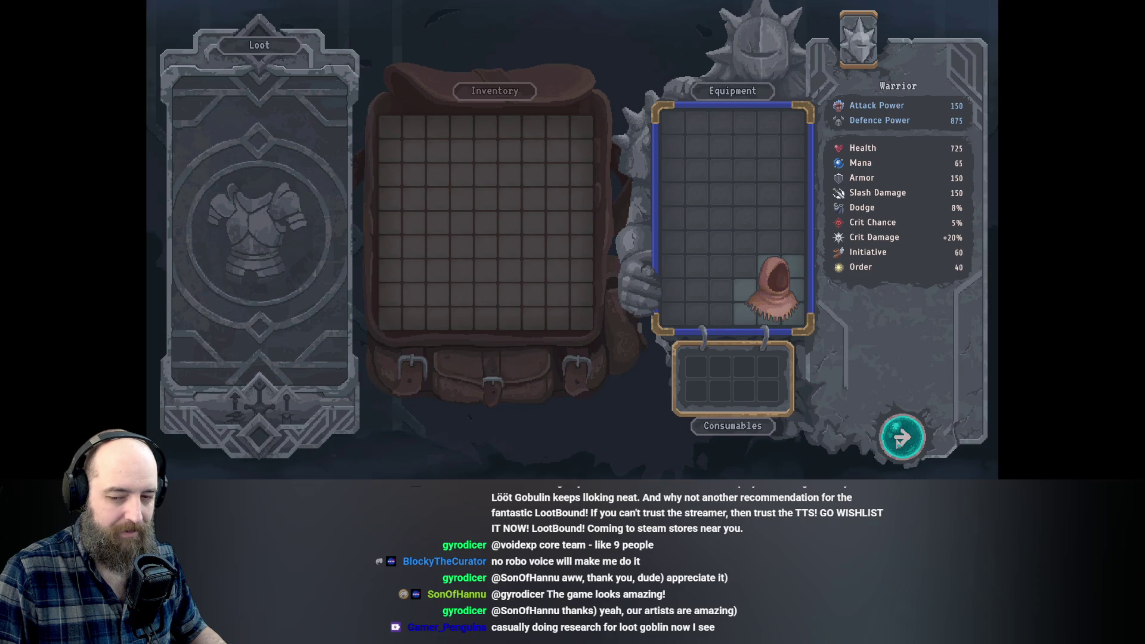
left_click(901, 442)
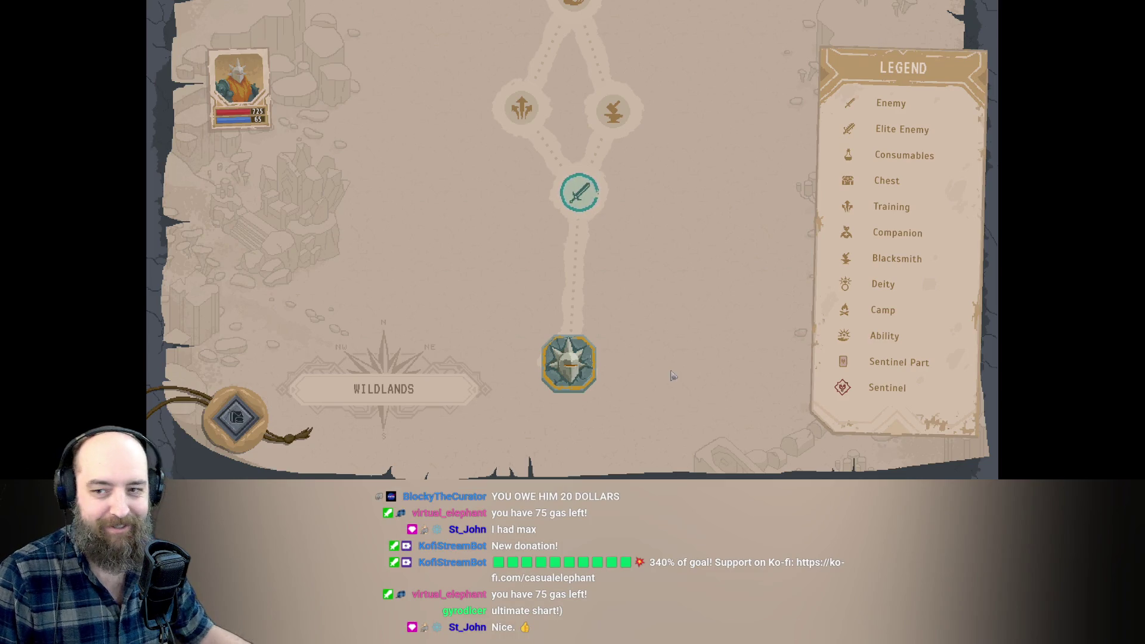
Move the warrior to the sword Enemy node above the player token to start a battle.
left_click(588, 197)
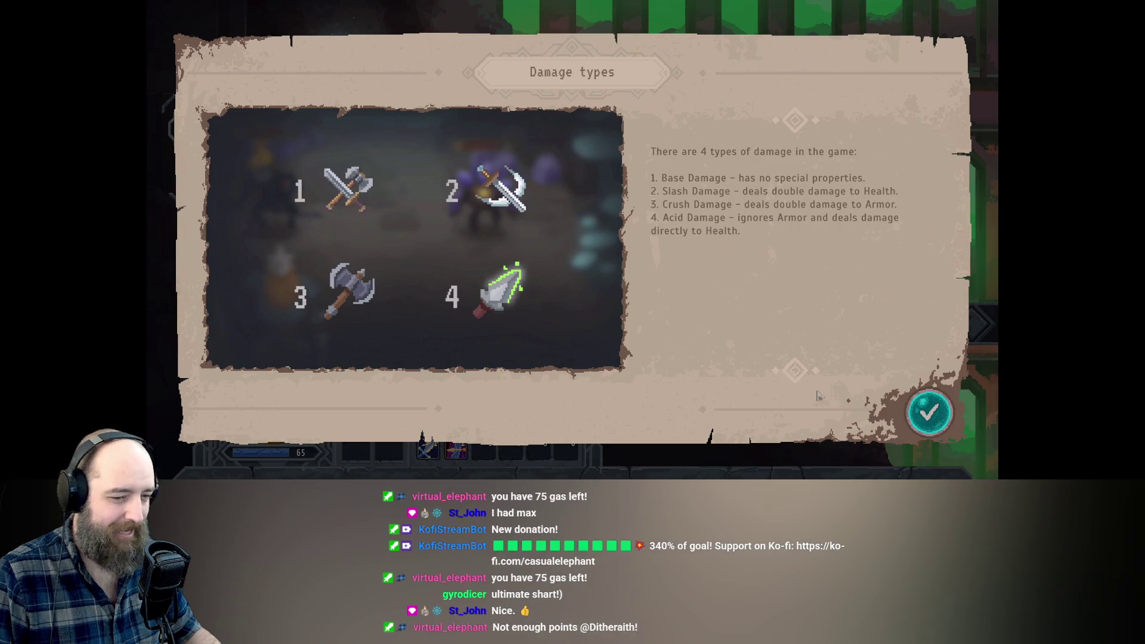
Close the Damage types explanation and kill the crystal enemy with repeated sword attacks.
left_click(930, 413)
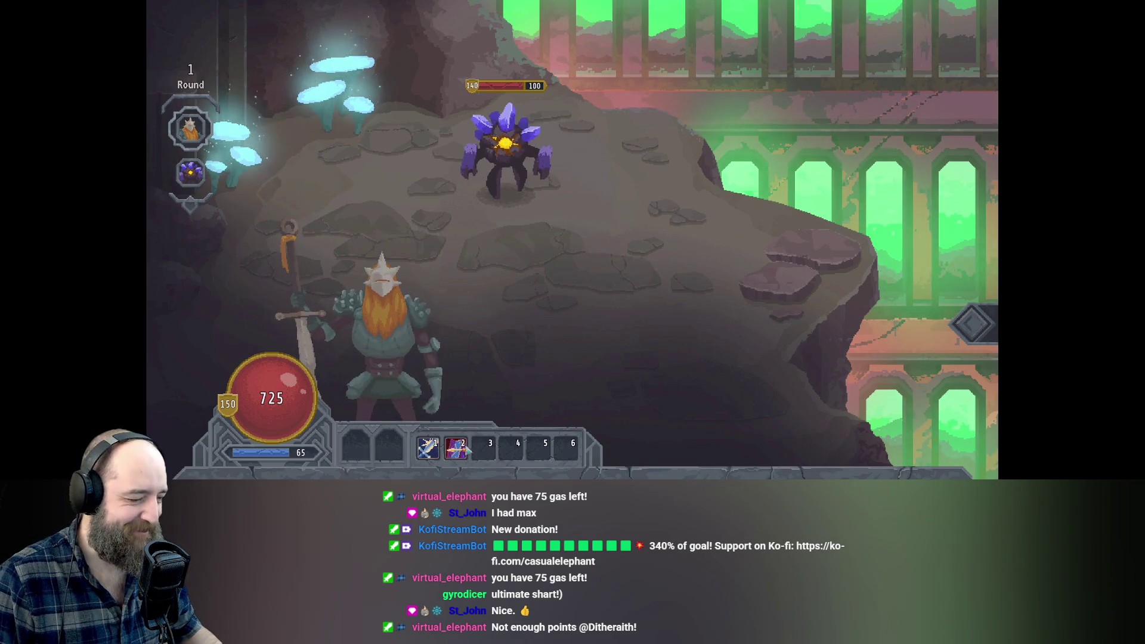
mouse_move(457, 453)
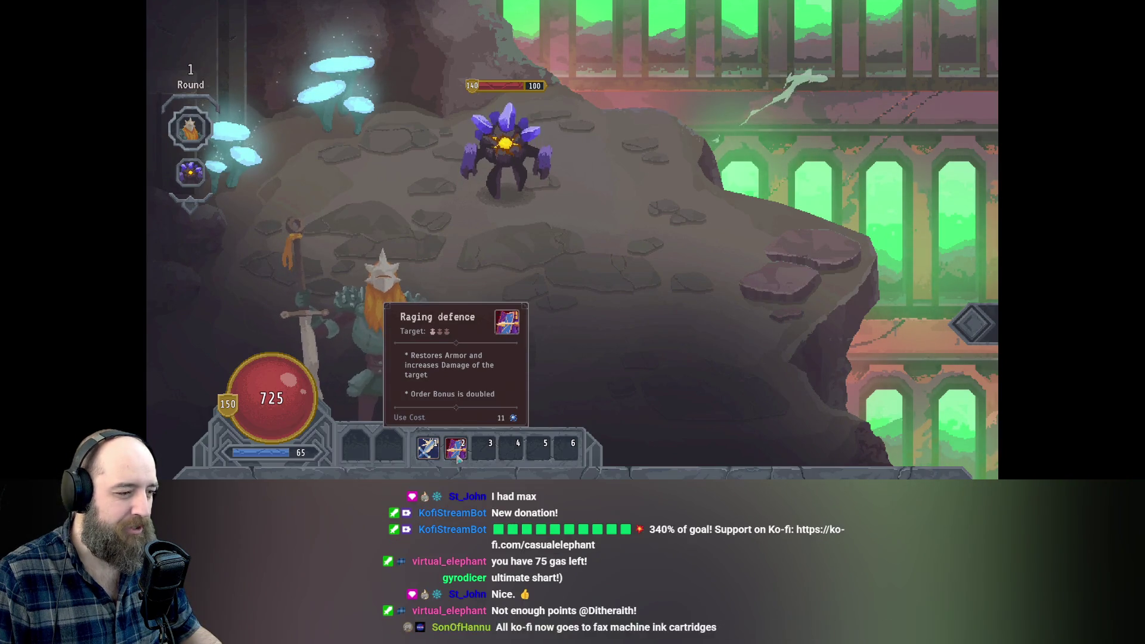
left_click(427, 447)
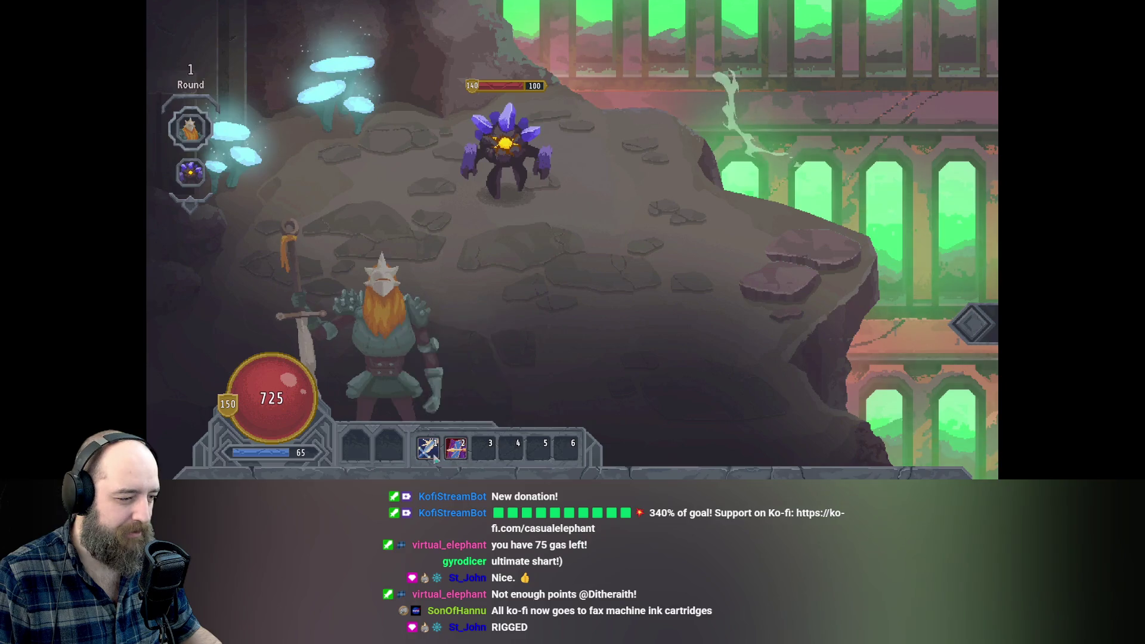
left_click(506, 140)
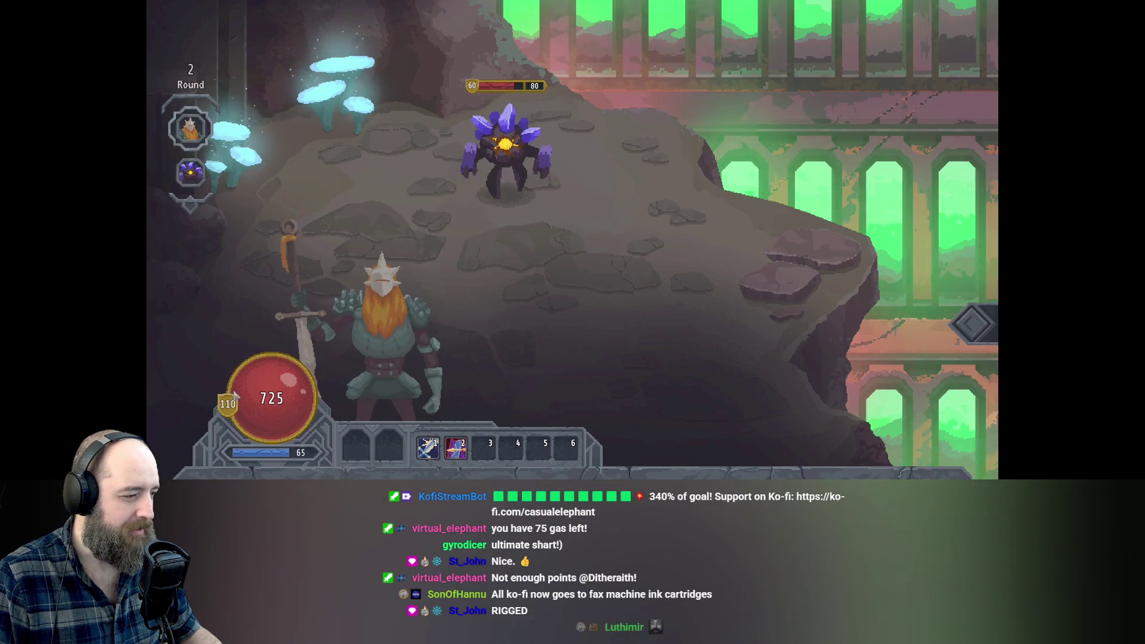
key("1")
left_click(484, 168)
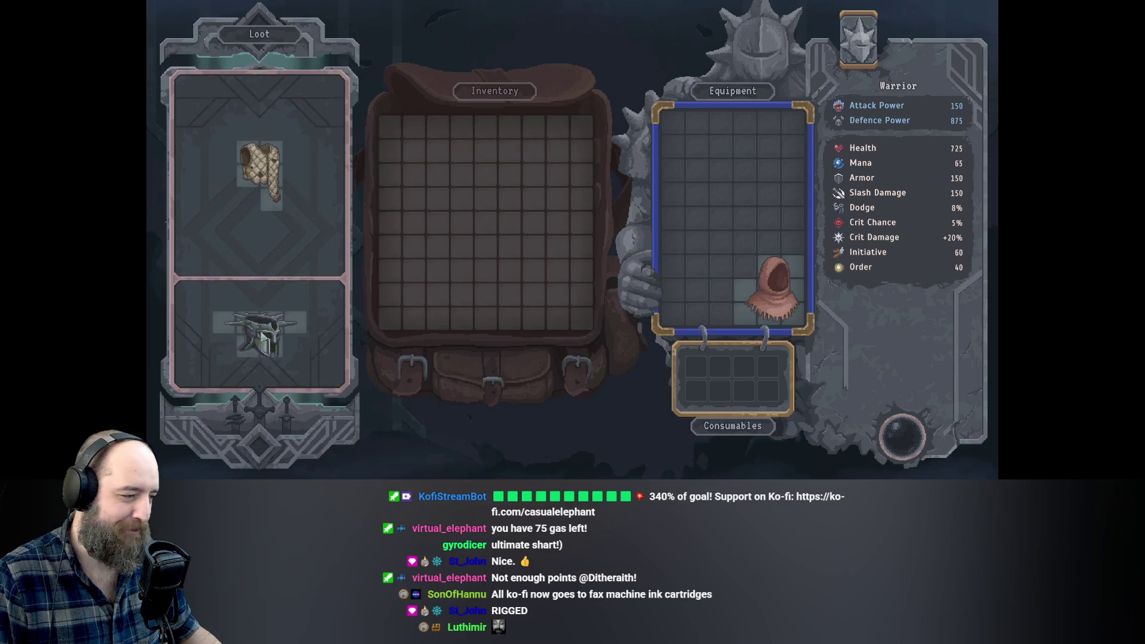
Rotate the Madman's Helm upright, place it in the Equipment grid, and return to the map.
mouse_move(257, 349)
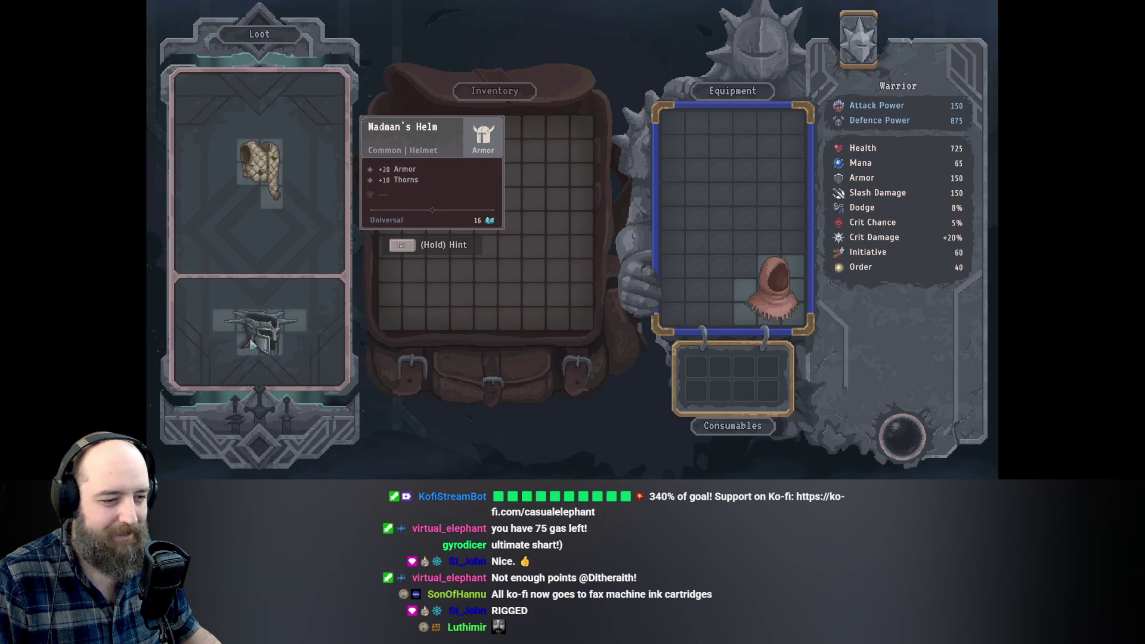
left_click(252, 345)
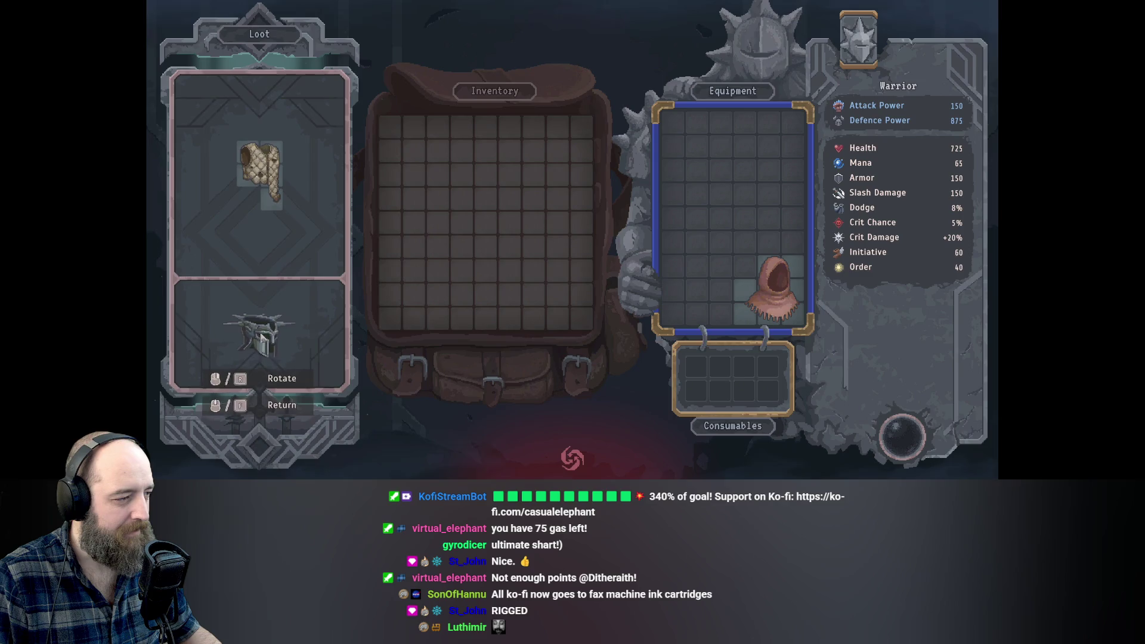
left_click(260, 337)
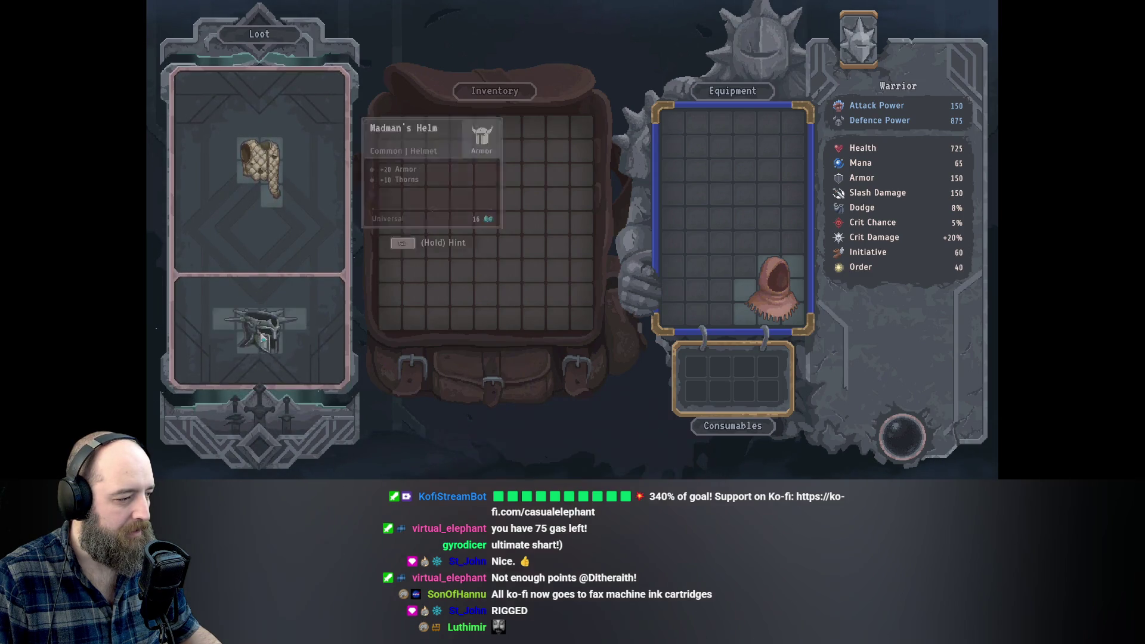
mouse_move(267, 156)
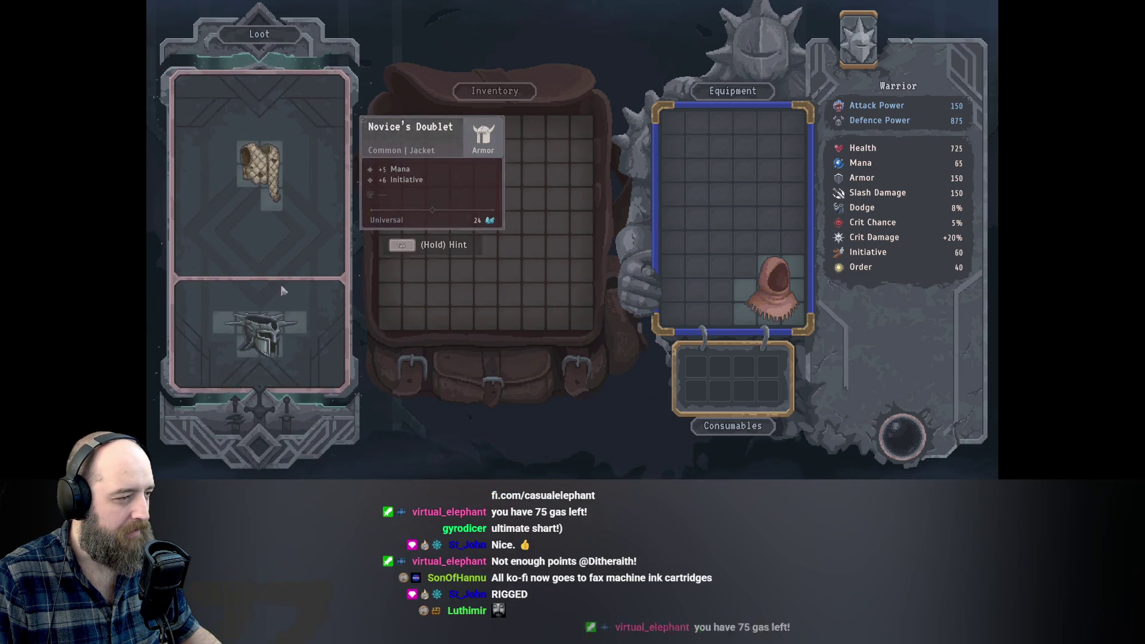
left_click(275, 346)
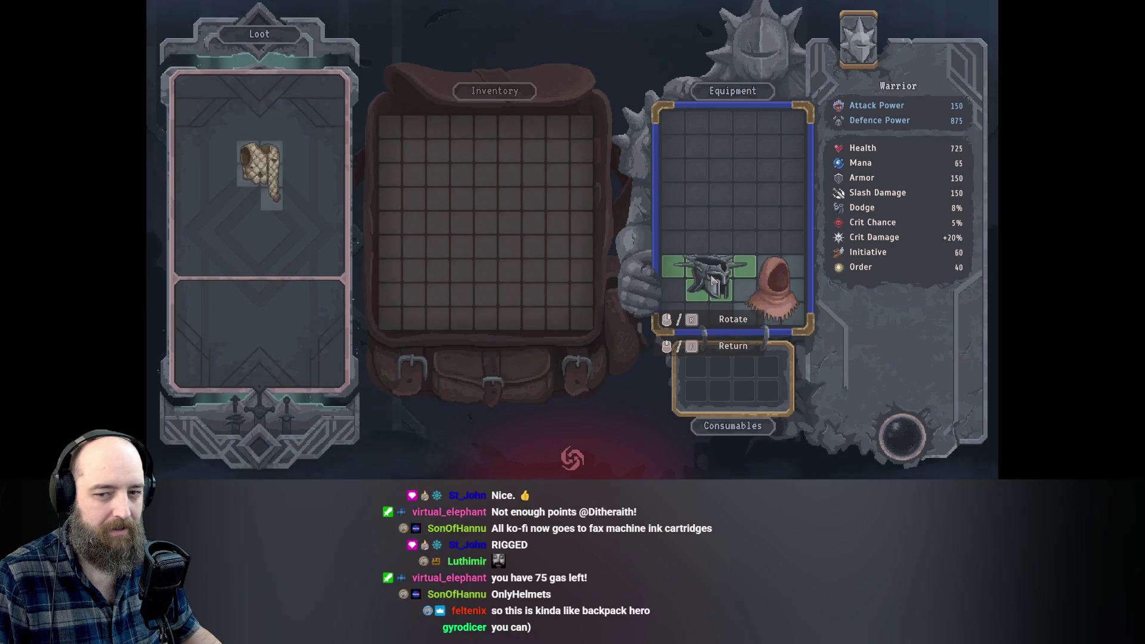
key("r")
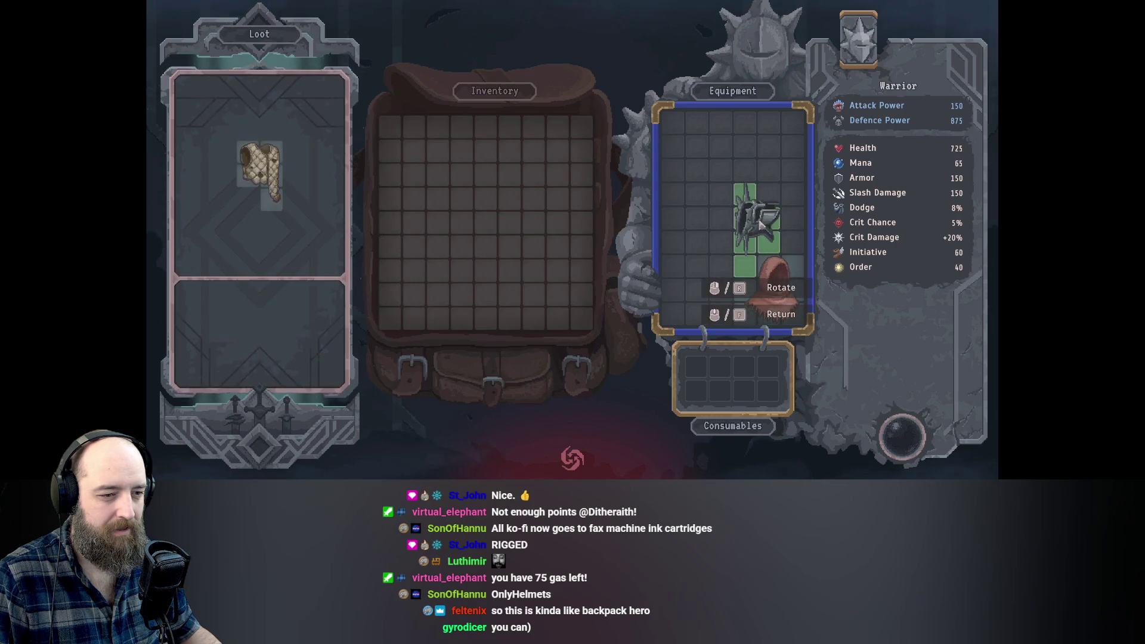
left_click(759, 230)
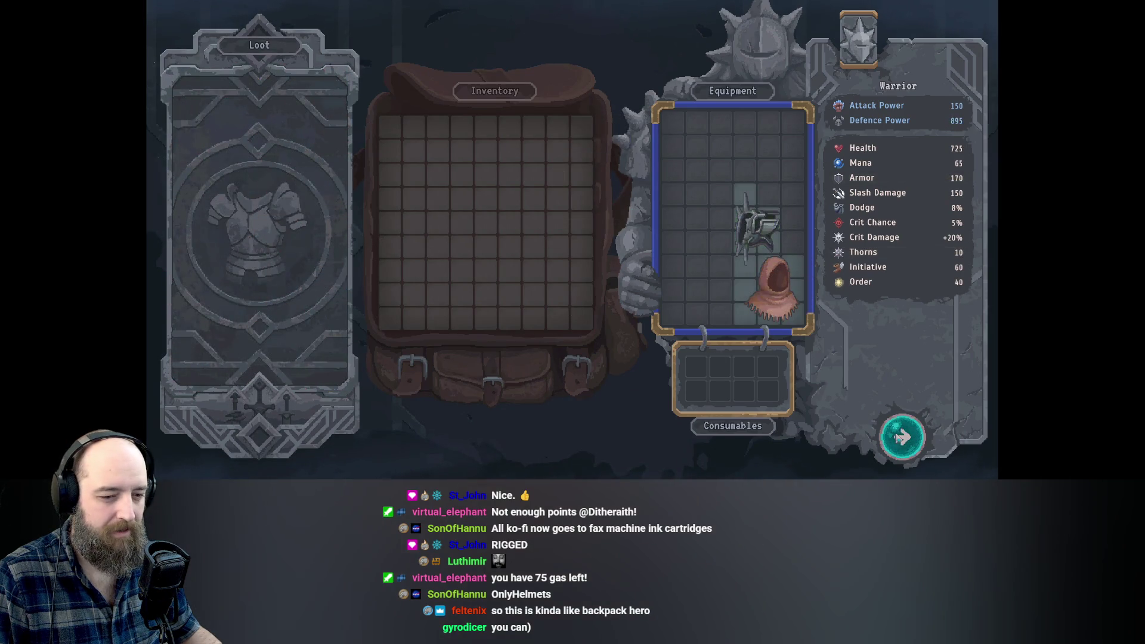
left_click(899, 438)
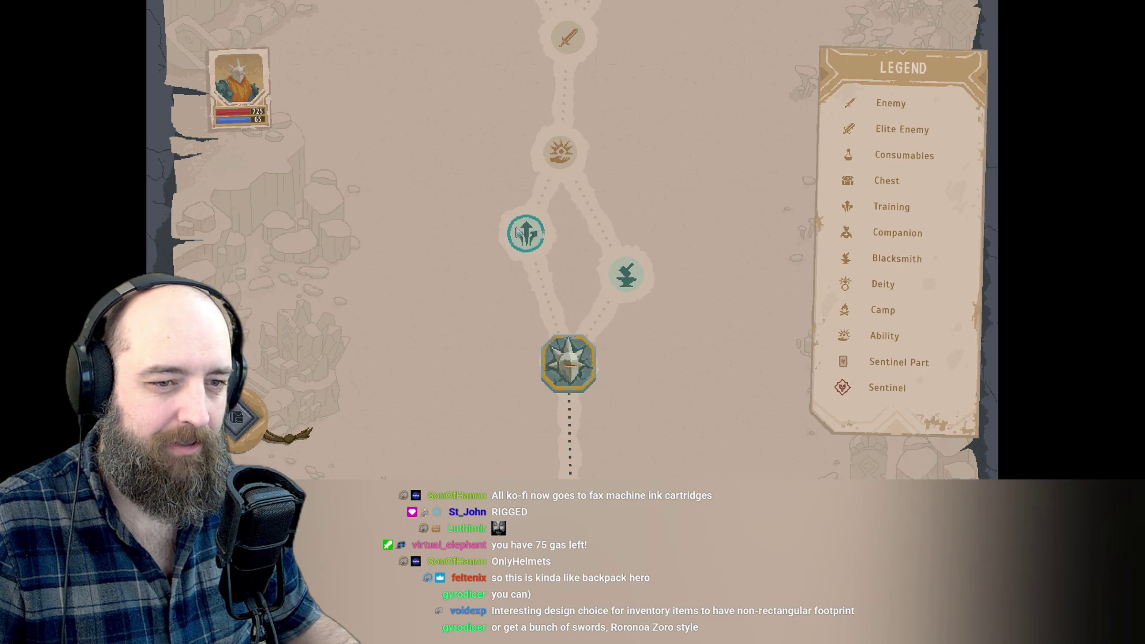
Travel to the Training node and page through and close the Dice tutorial.
left_click(523, 241)
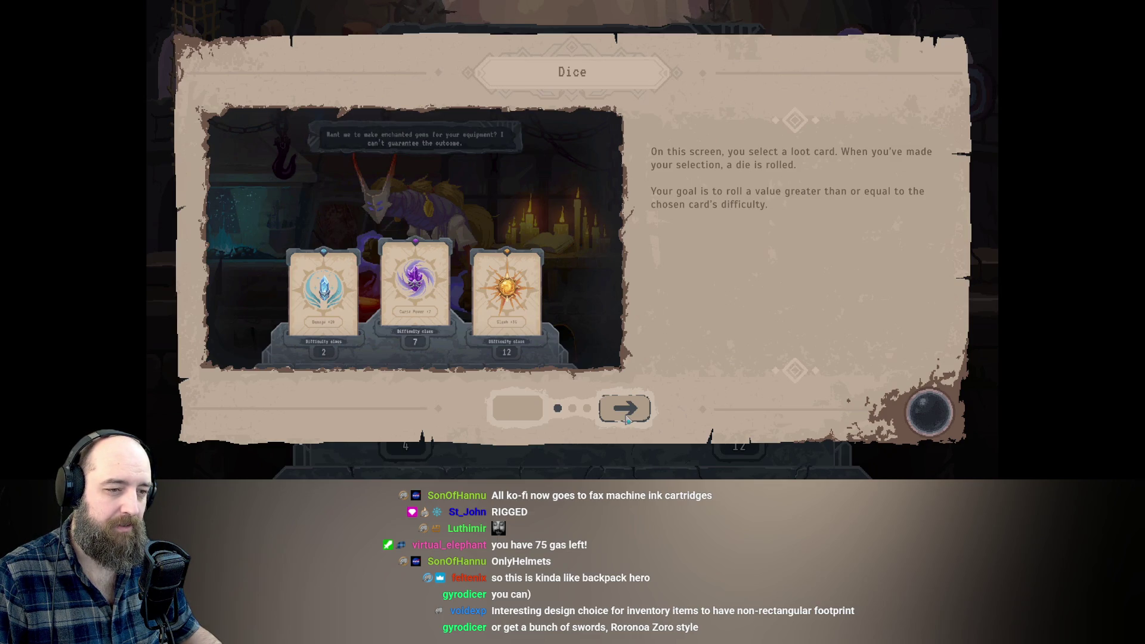
left_click(626, 411)
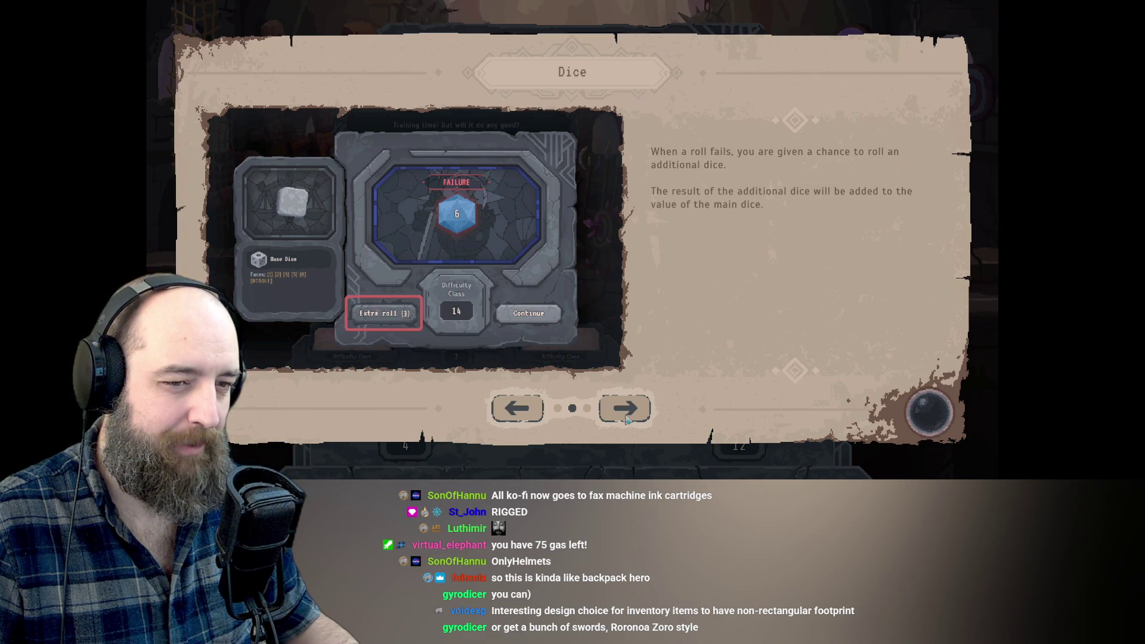
left_click(625, 409)
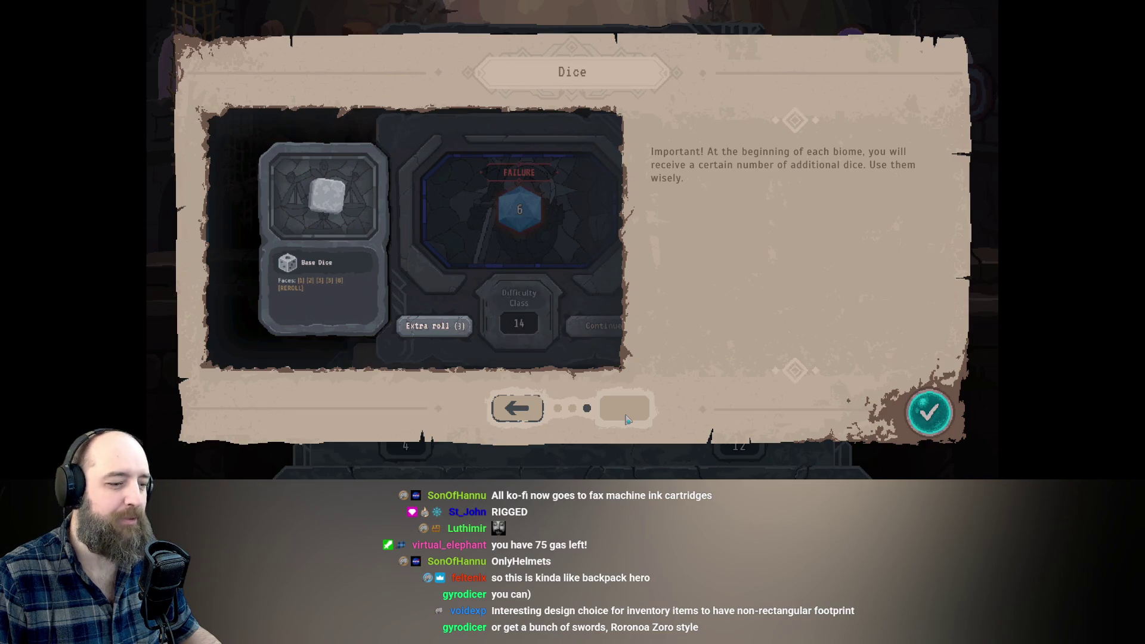
left_click(928, 414)
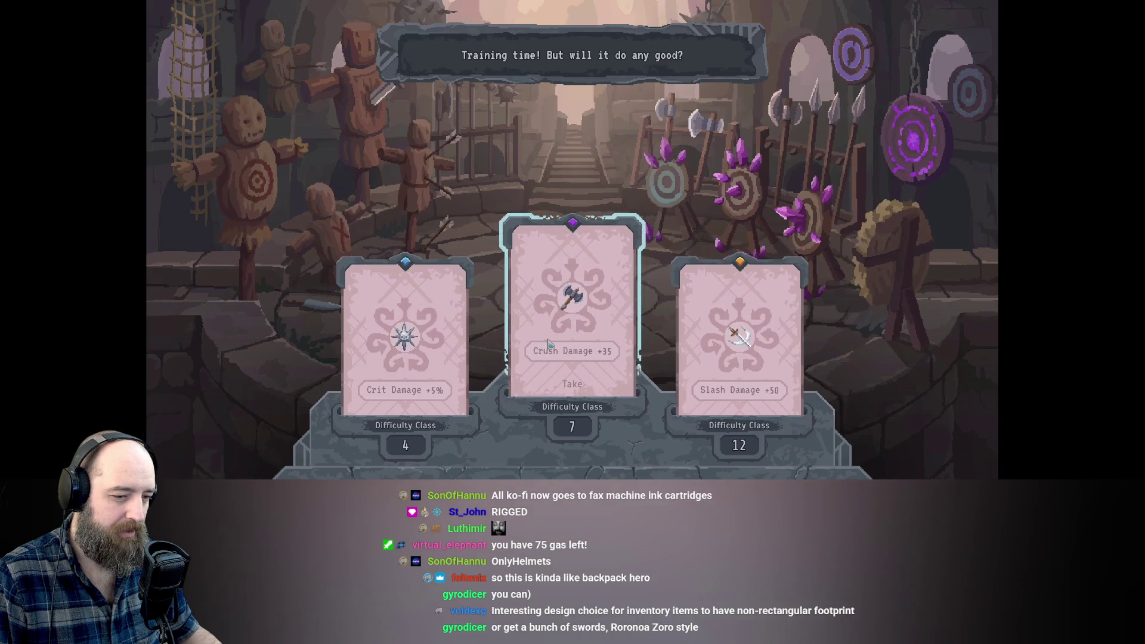
Take the Slash Damage +50 training and use an extra roll after a failed throw. Beat difficulty 12 with a 16, raising Slash Damage to 200.
left_click(743, 331)
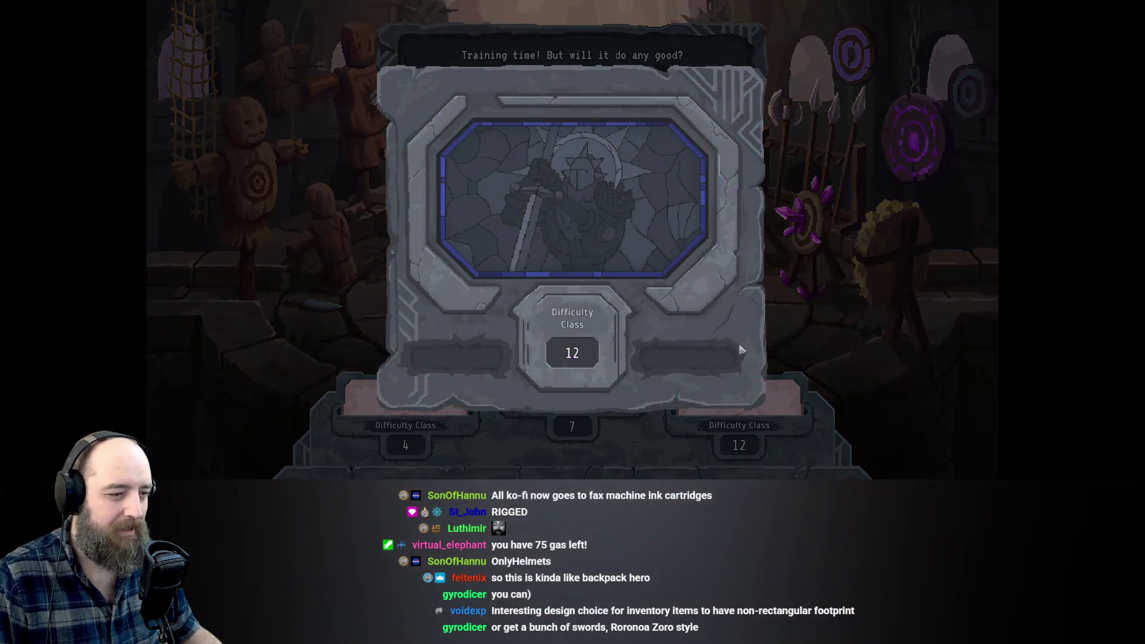
left_click(548, 249)
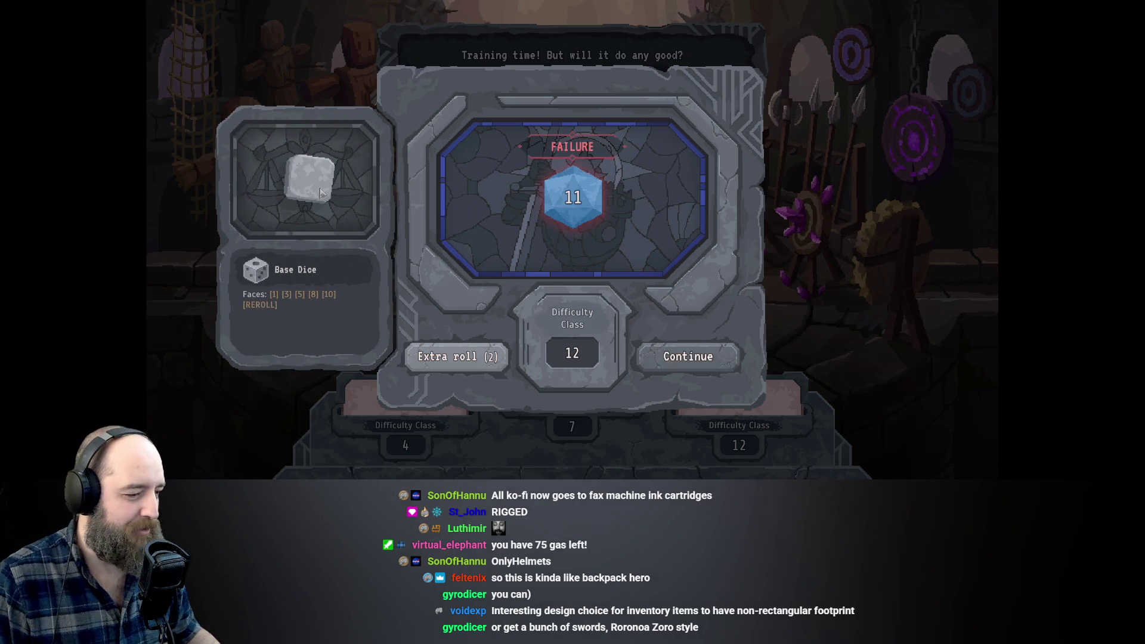
left_click(424, 365)
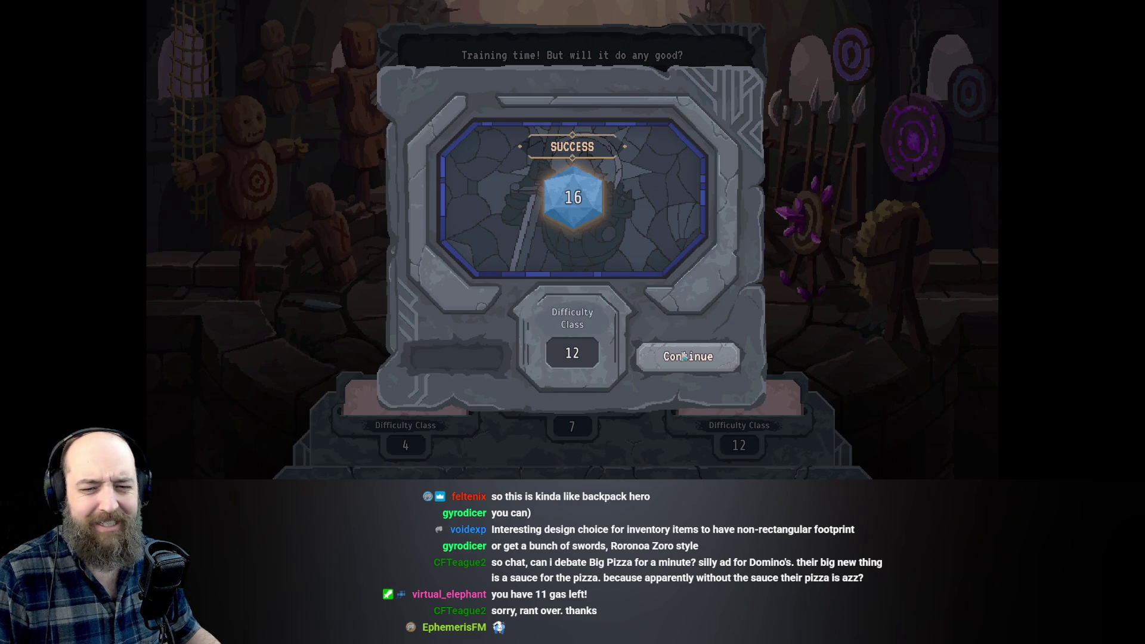
left_click(674, 366)
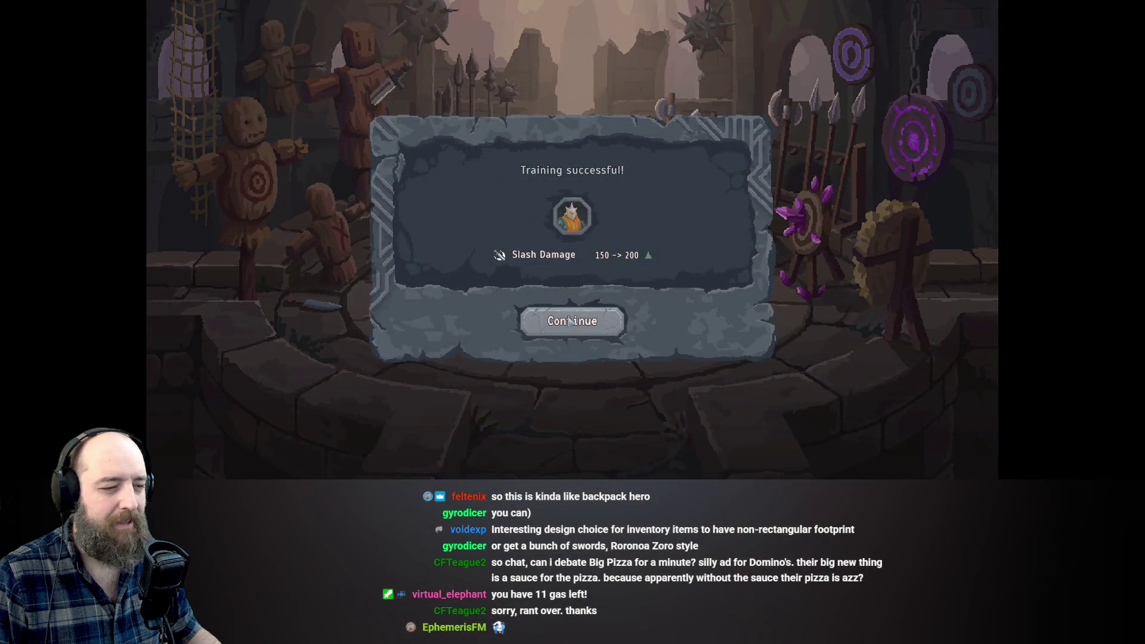
left_click(570, 321)
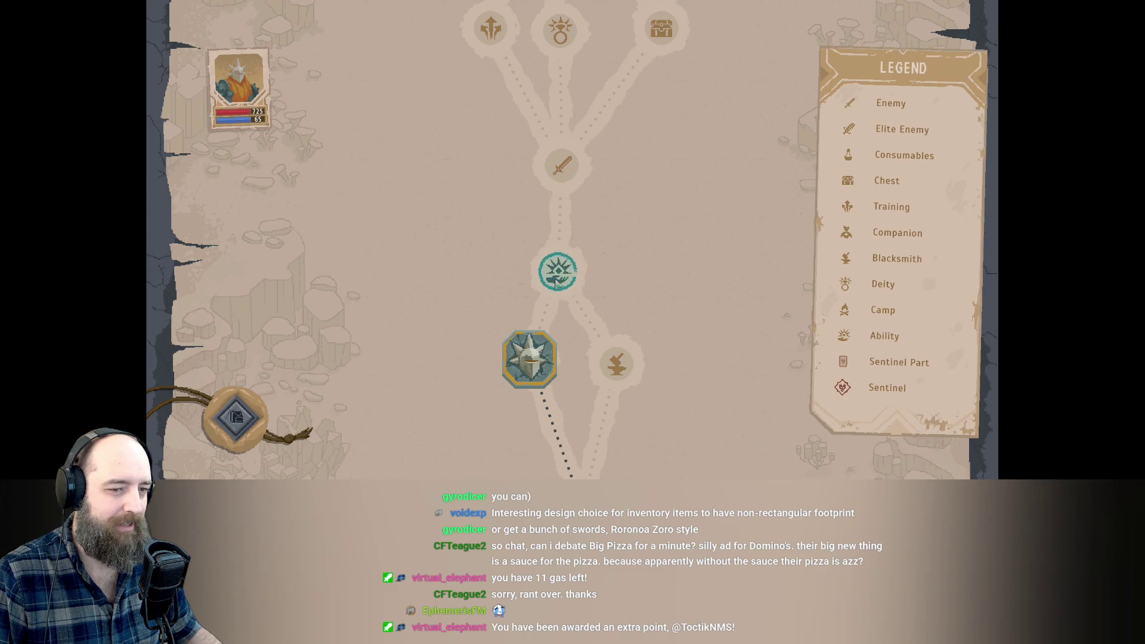
Move the warrior onto the Ability node, page through the Abilities tutorial, and close it.
left_click(566, 275)
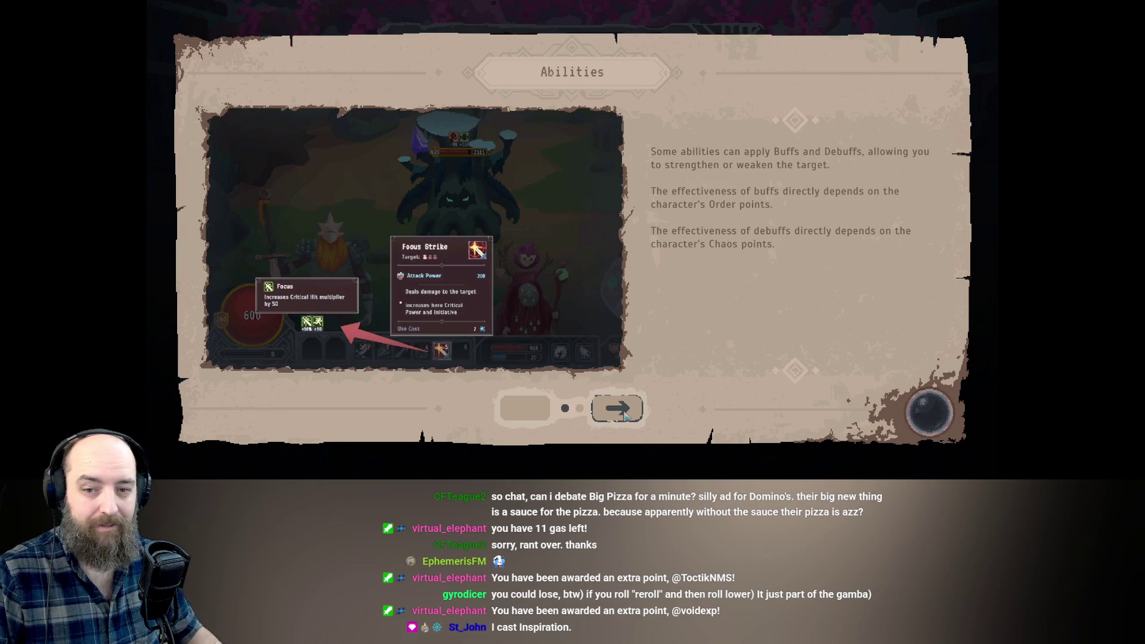
left_click(625, 416)
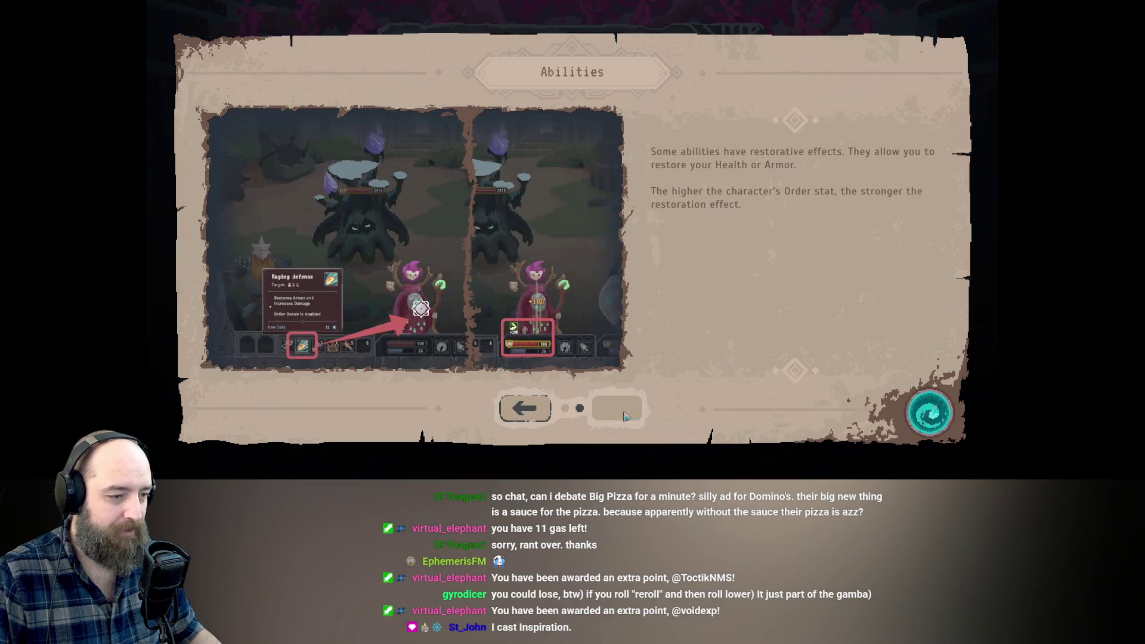
left_click(530, 413)
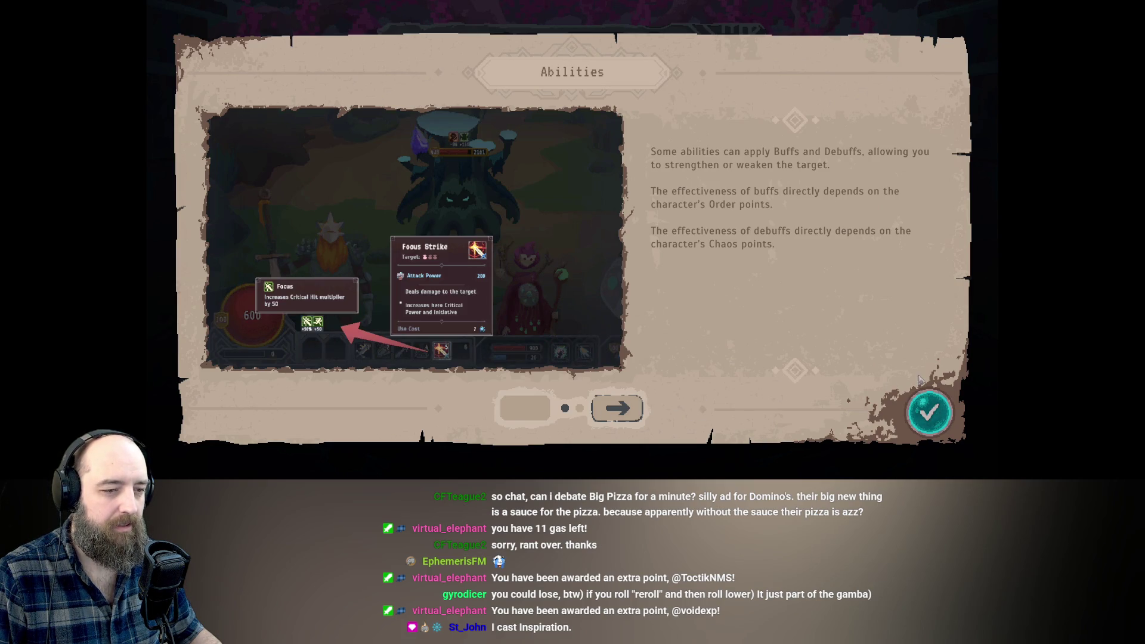
left_click(617, 409)
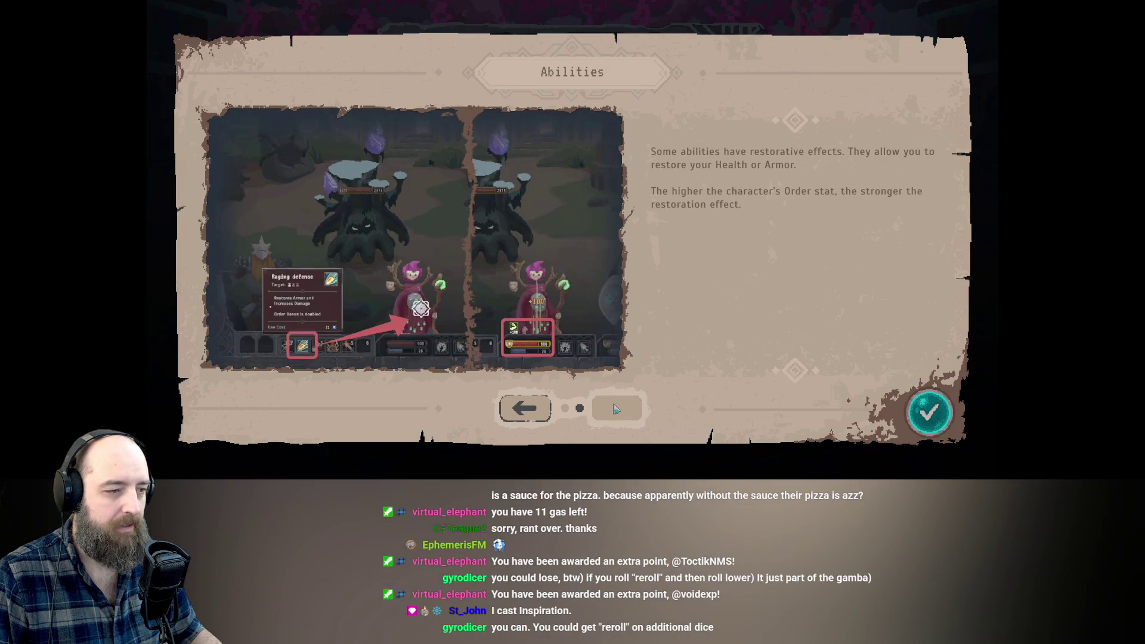
left_click(525, 409)
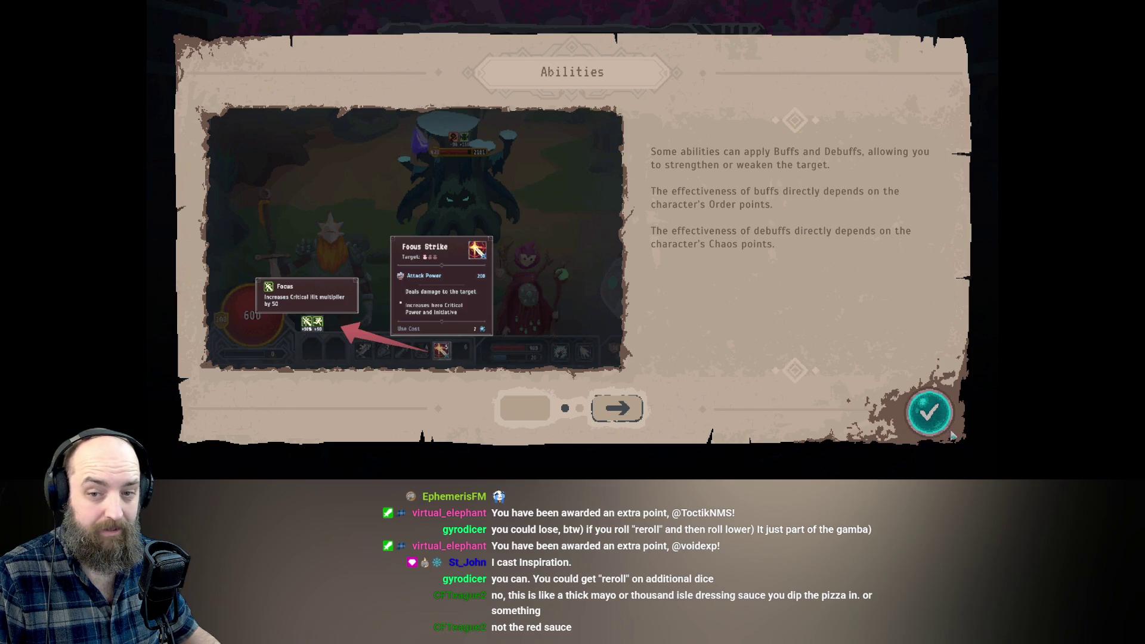
left_click(921, 424)
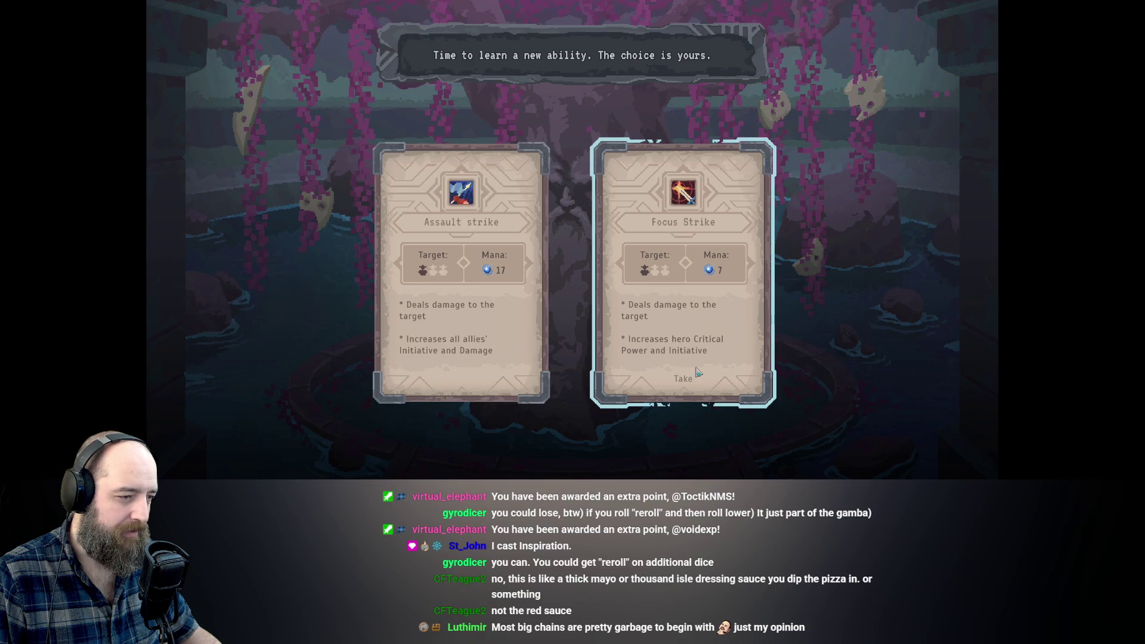
Learn Focus Strike (7 mana) instead of Assault strike as the warrior's new ability.
left_click(706, 321)
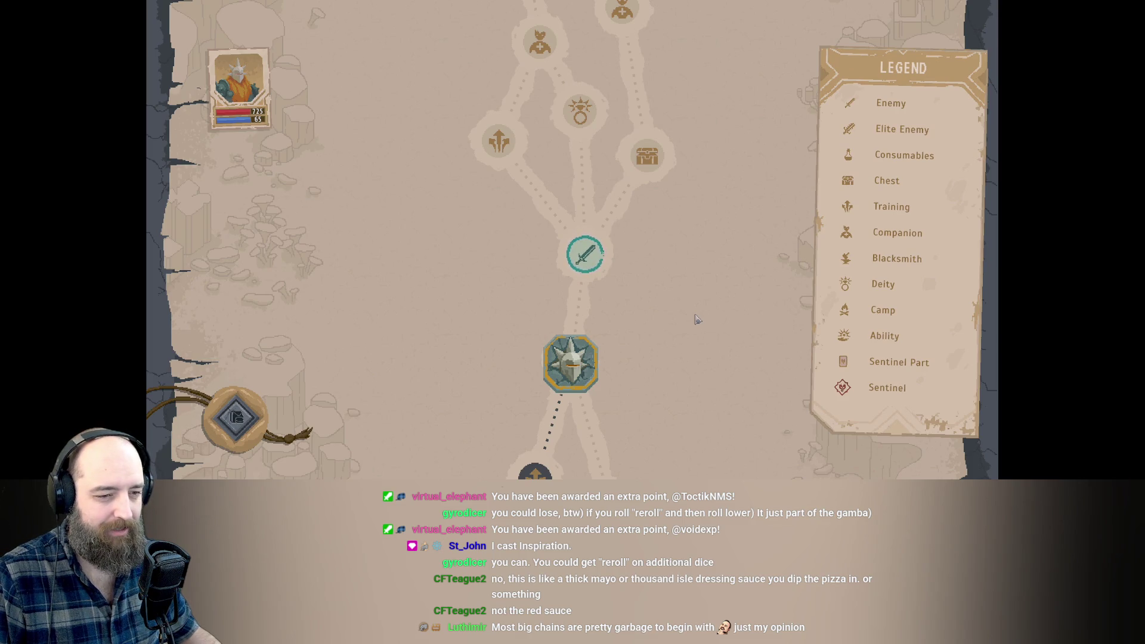
scroll(668, 304, "up", 5)
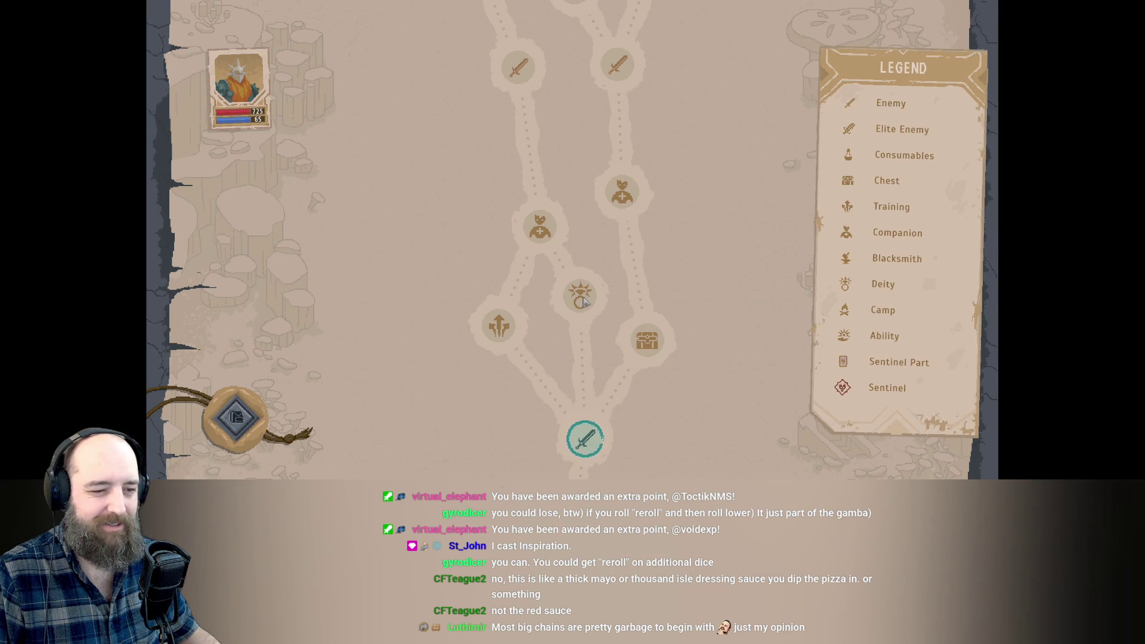
Travel to the next enemy node and defeat the crystal enemy, then finish the last enemy with Focus Strike.
scroll(581, 310, "down", 3)
left_click(577, 337)
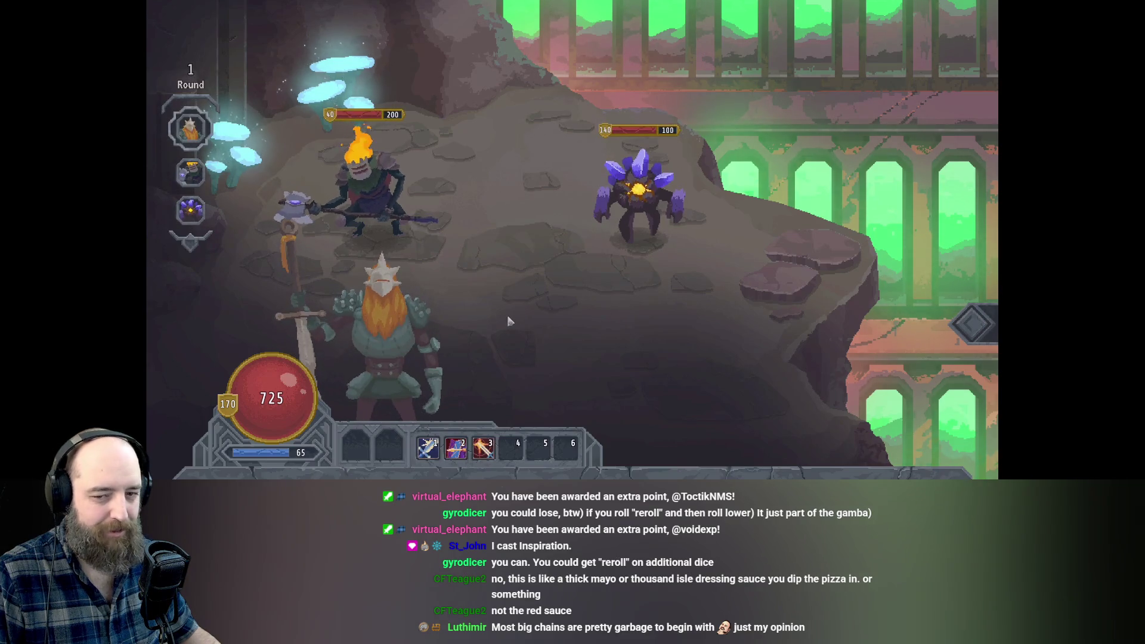
left_click(484, 447)
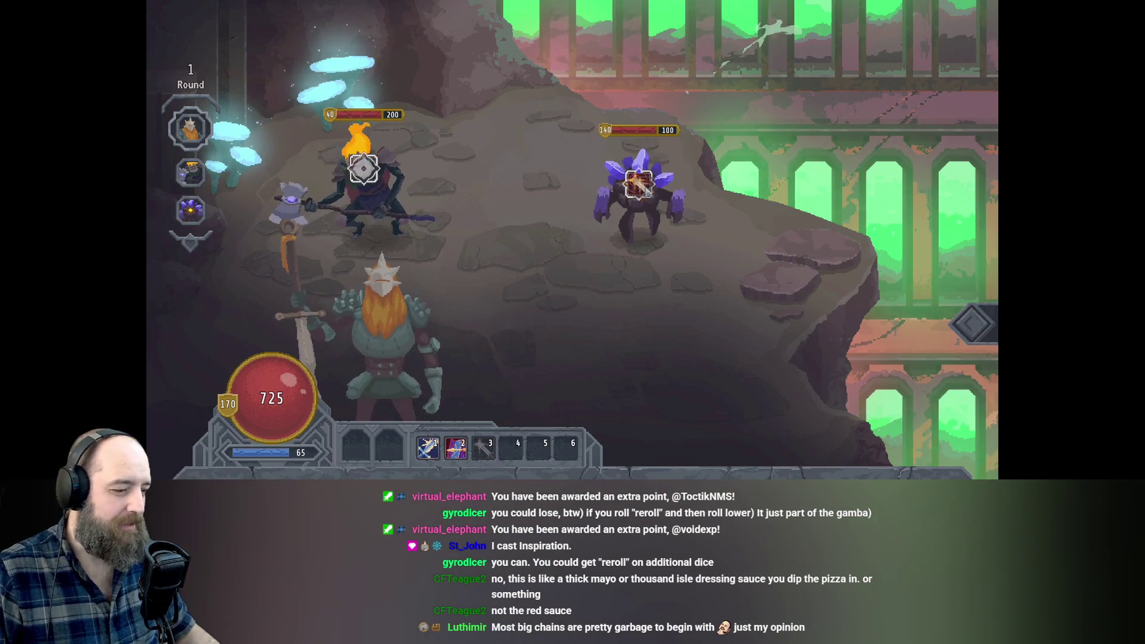
left_click(646, 188)
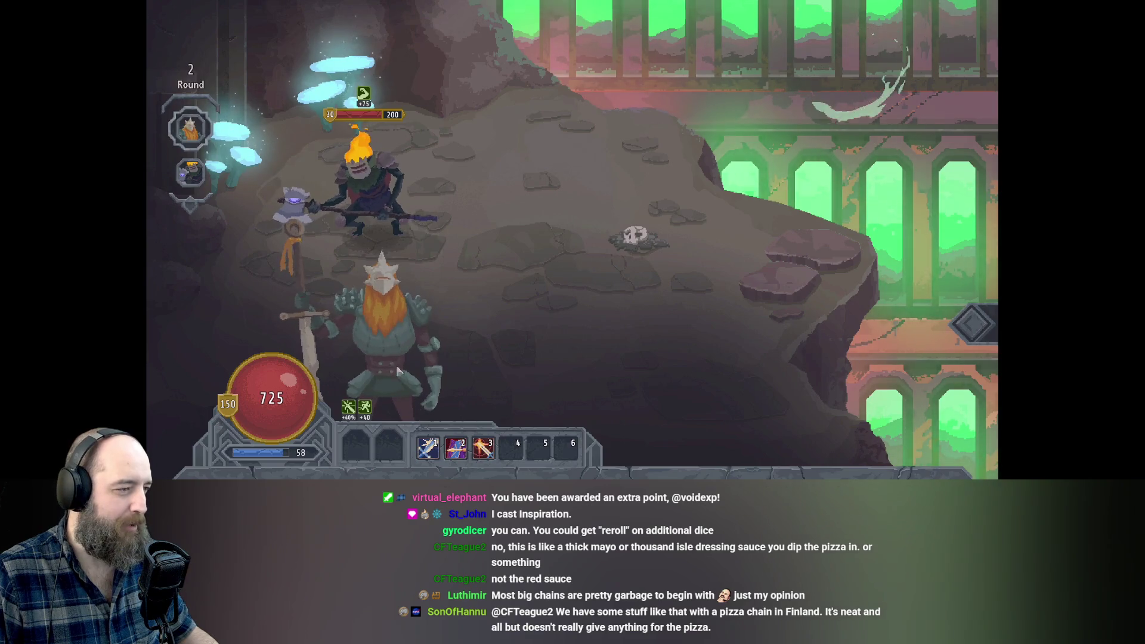
left_click(483, 448)
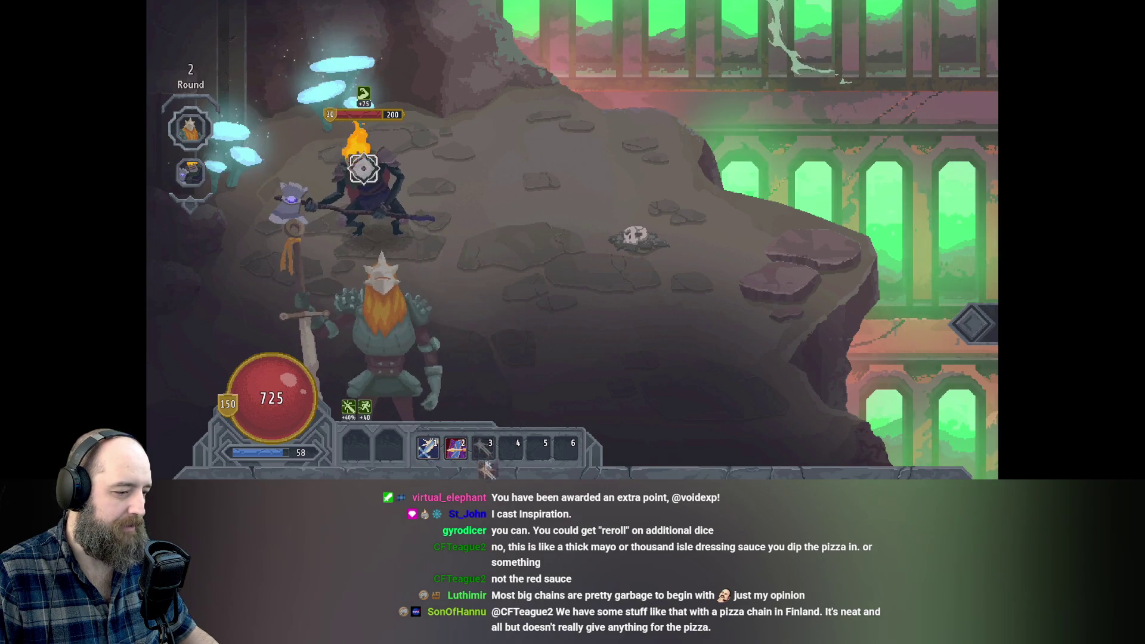
left_click(371, 171)
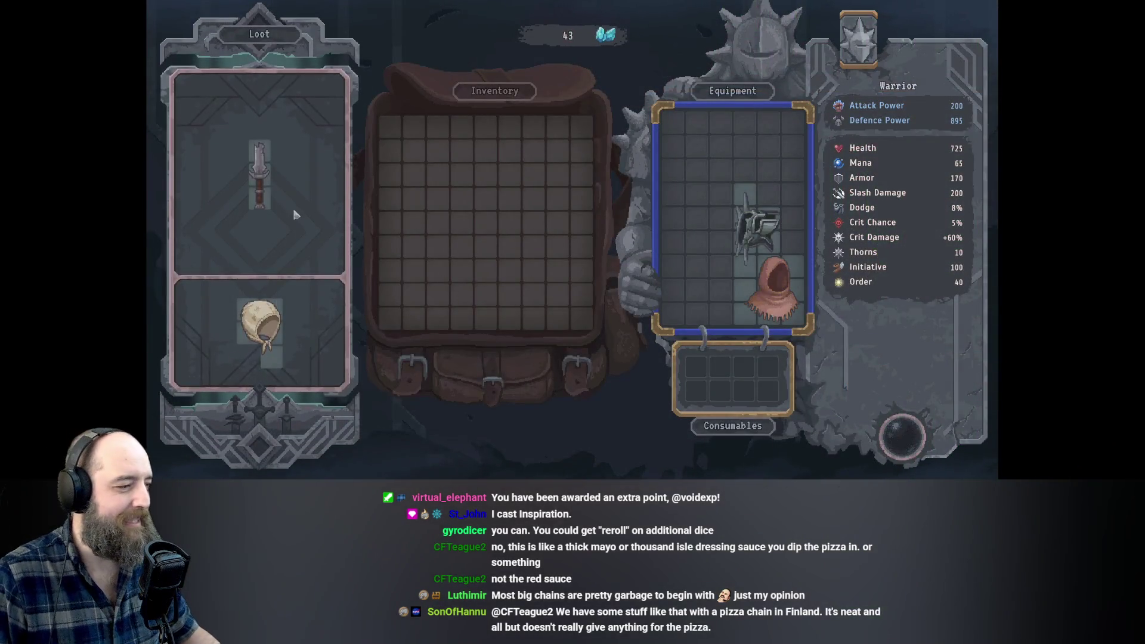
mouse_move(266, 178)
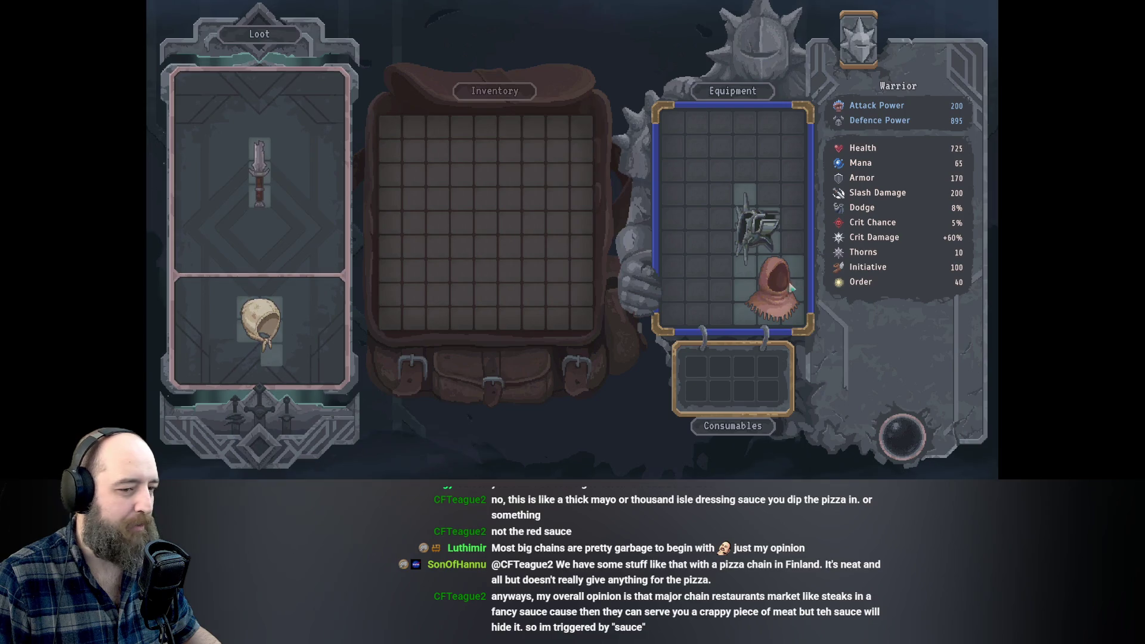
Equip the Lucky Man's Hilt dagger, raising Crit Chance to 9%, and leave the loot screen.
mouse_move(266, 178)
left_mouse_down()
mouse_move(531, 179)
mouse_move(797, 204)
left_mouse_up()
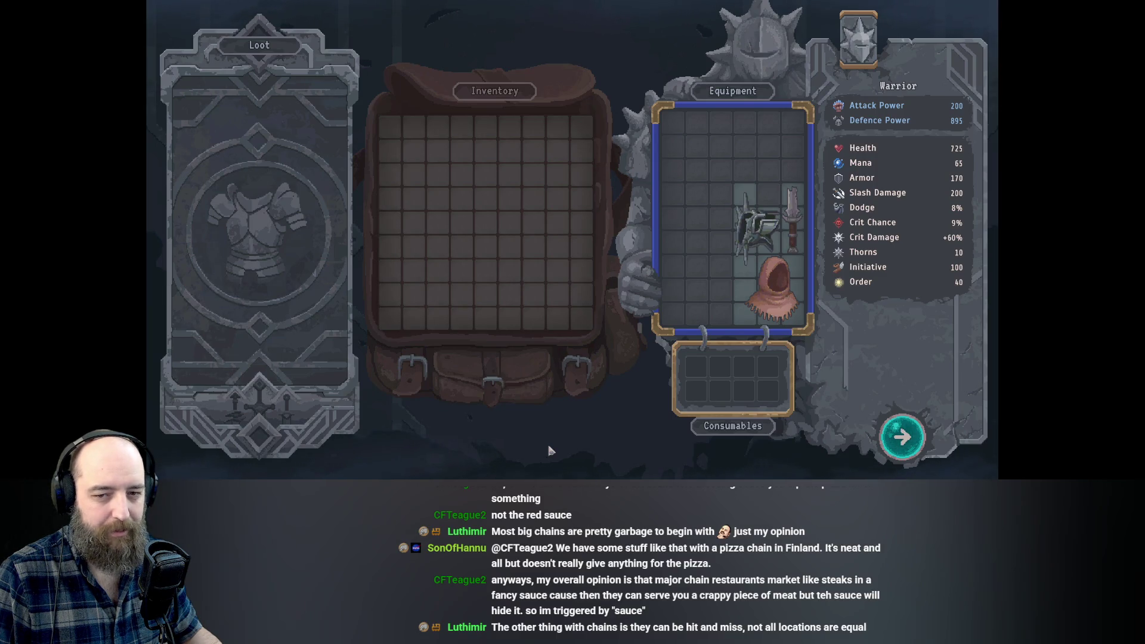
left_click(902, 439)
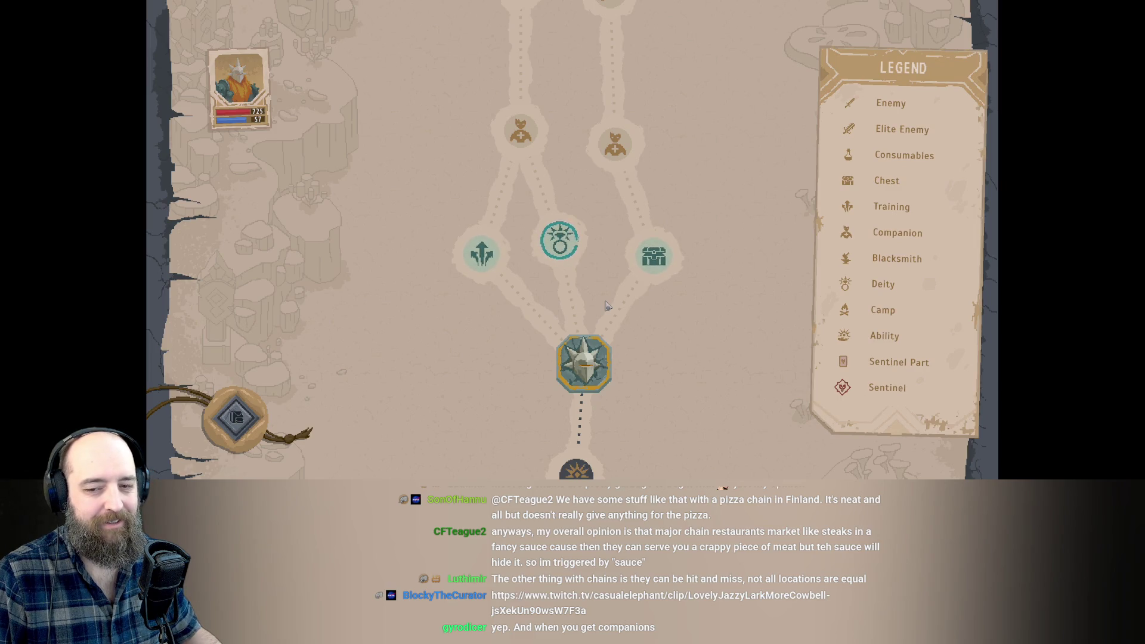
Travel to the Deity altar and accept its offer to sacrifice mana for a divine gift.
scroll(517, 305, "up", 2)
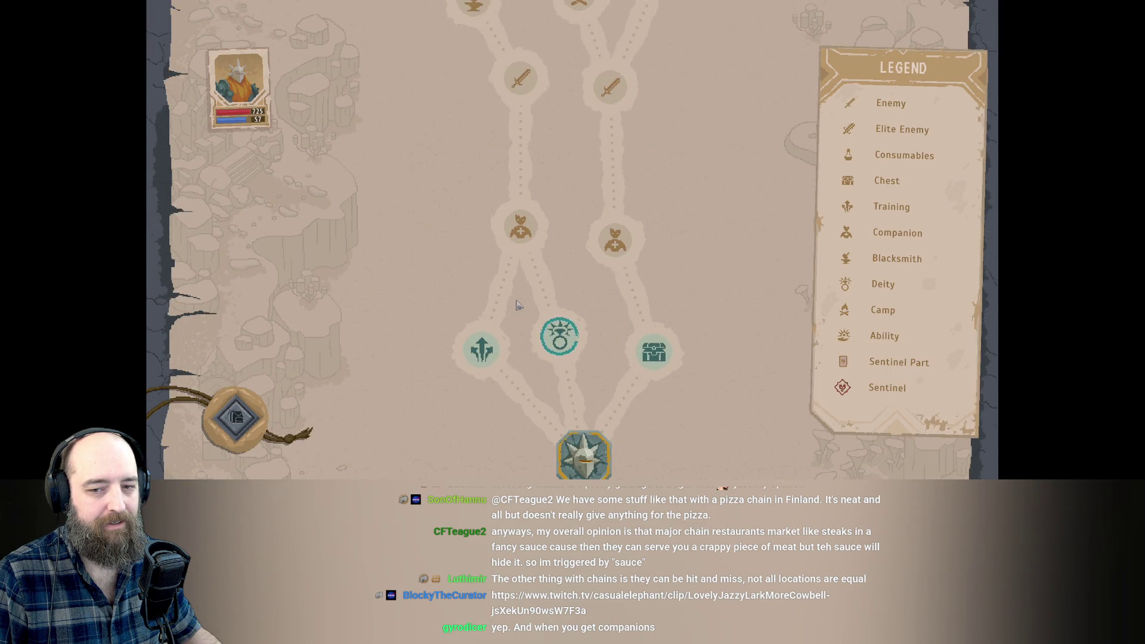
scroll(517, 306, "down", 1)
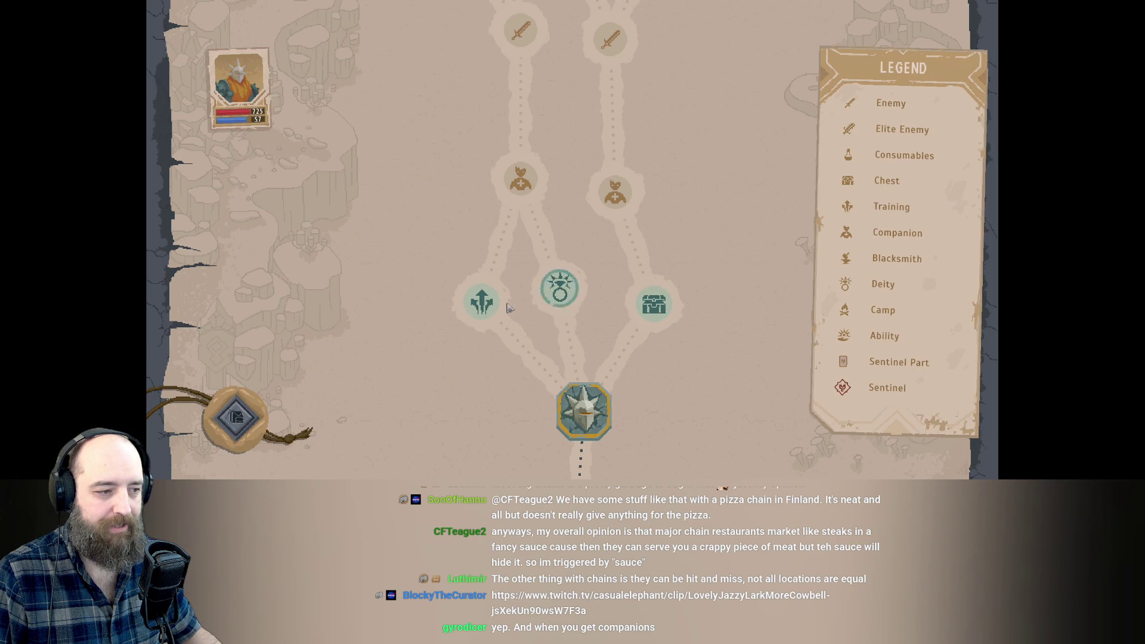
left_click(562, 292)
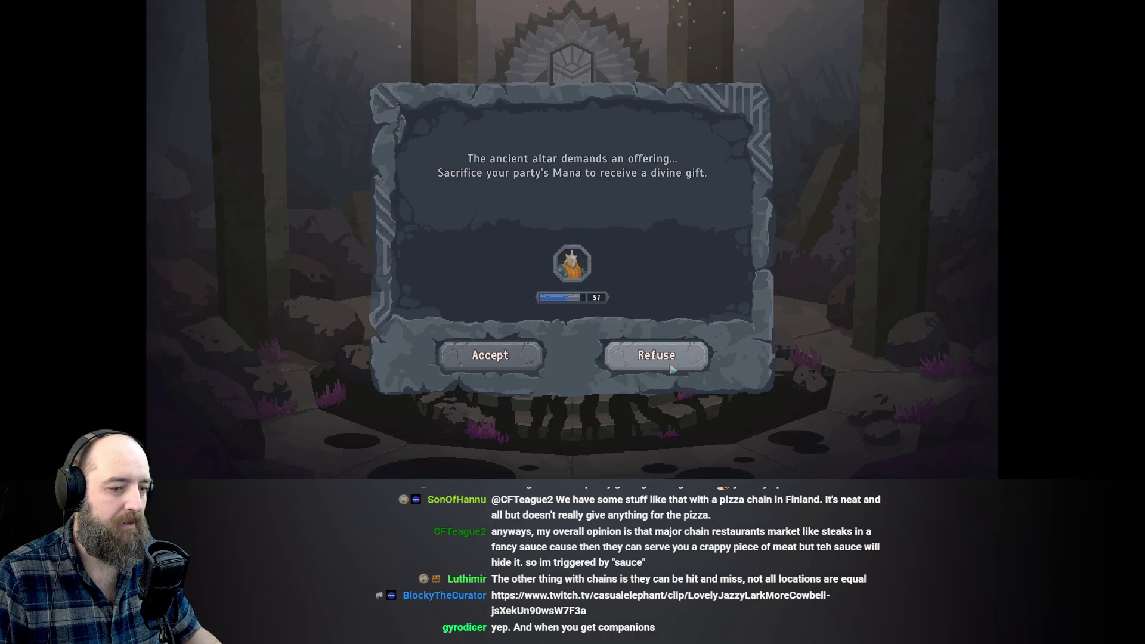
left_click(508, 362)
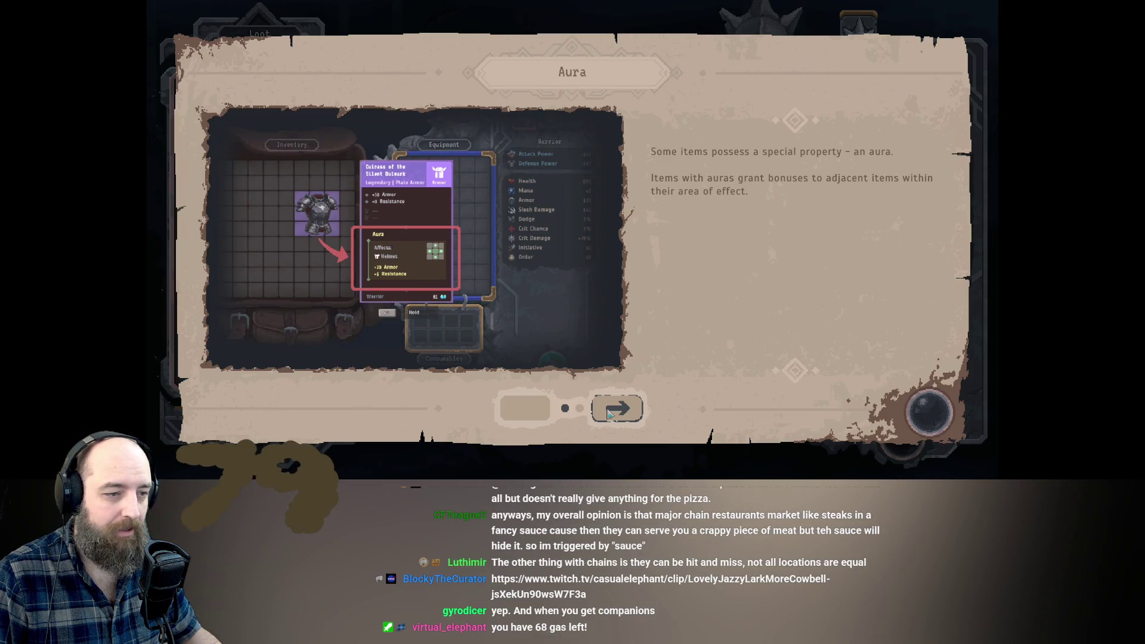
Page forward through the Aura tutorial and close it.
left_click(609, 413)
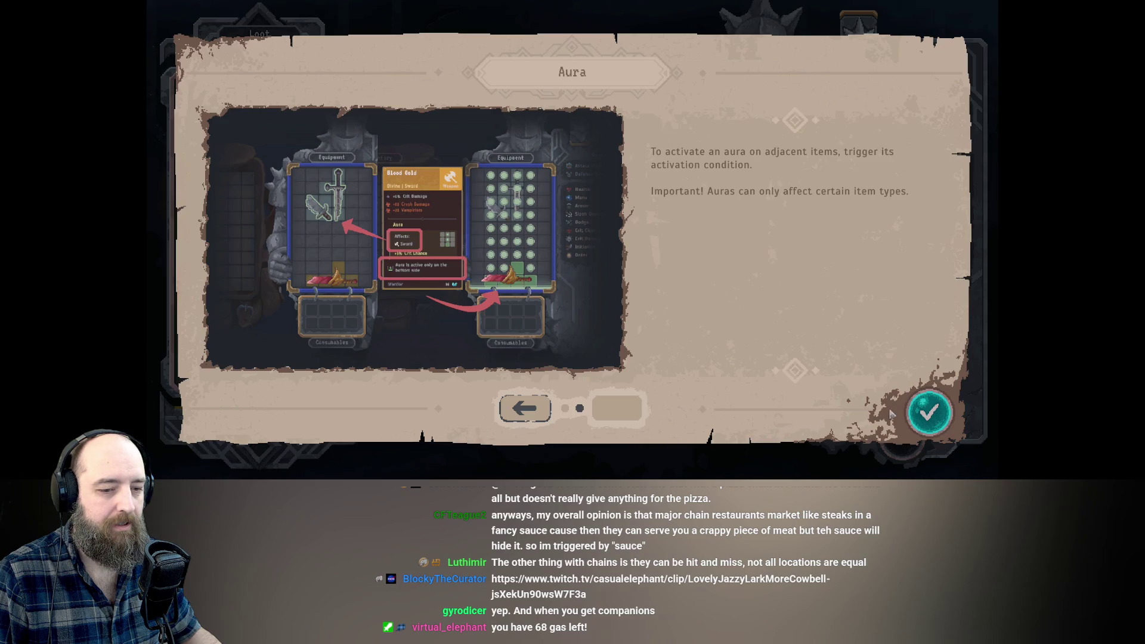
left_click(941, 417)
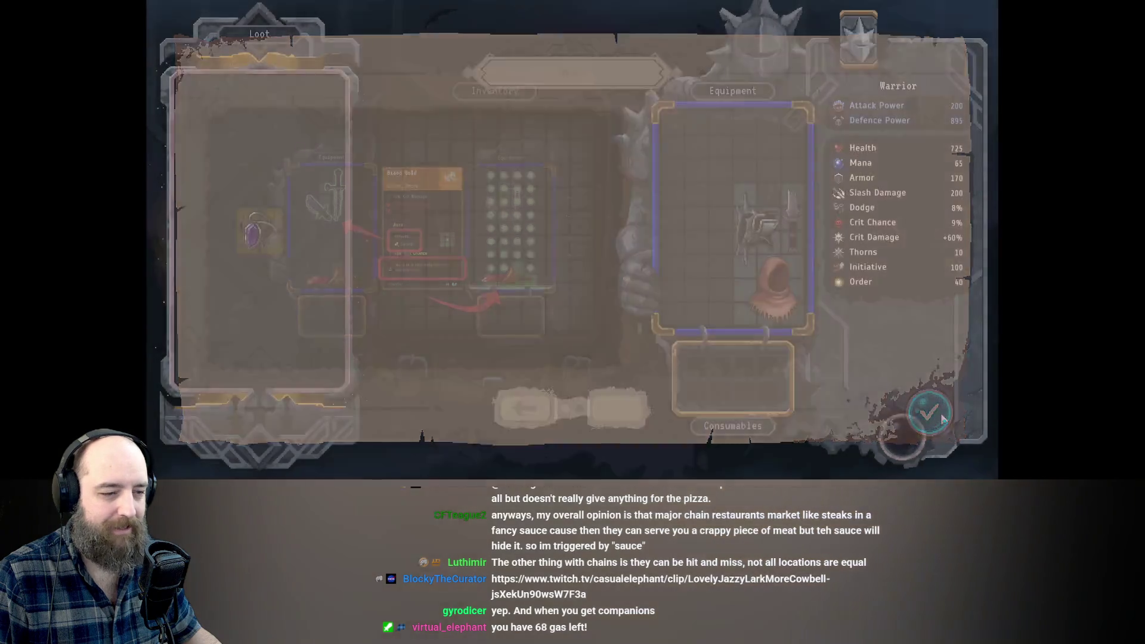
Equip the amulet beside the dagger, then shift the hood one column left and the dagger lower.
mouse_move(262, 230)
mouse_move(263, 229)
left_mouse_down()
mouse_move(586, 274)
mouse_move(726, 227)
mouse_move(730, 169)
mouse_move(703, 281)
mouse_move(716, 197)
mouse_move(755, 164)
mouse_move(715, 170)
mouse_move(689, 276)
left_mouse_up()
left_click_drag(793, 221, 673, 241)
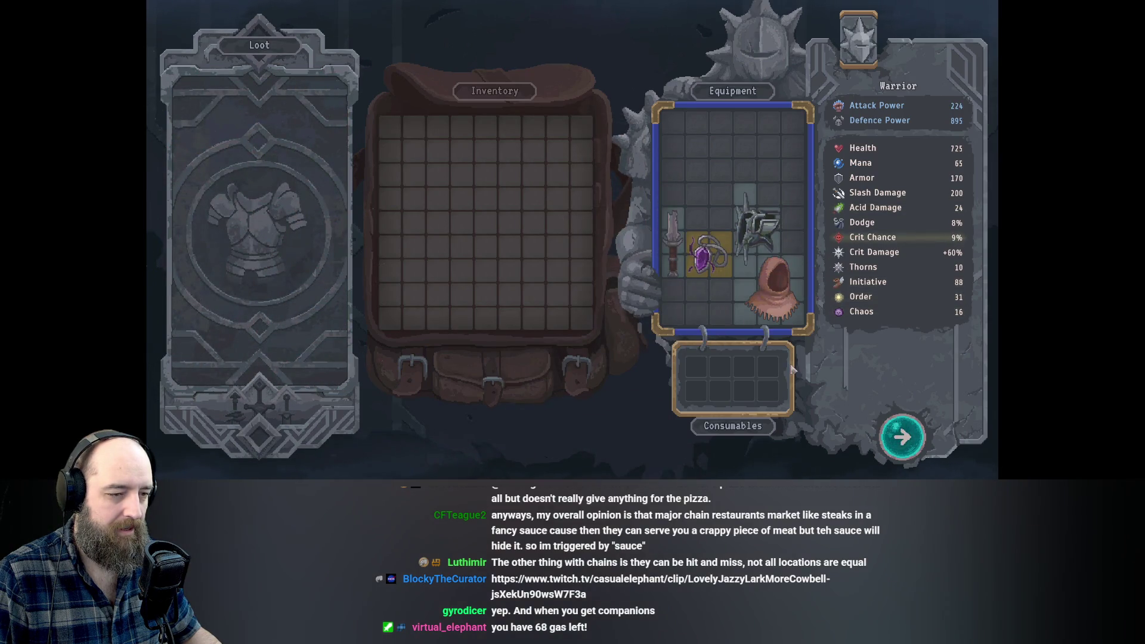
mouse_move(757, 230)
left_mouse_down()
mouse_move(742, 185)
mouse_move(757, 230)
left_mouse_up()
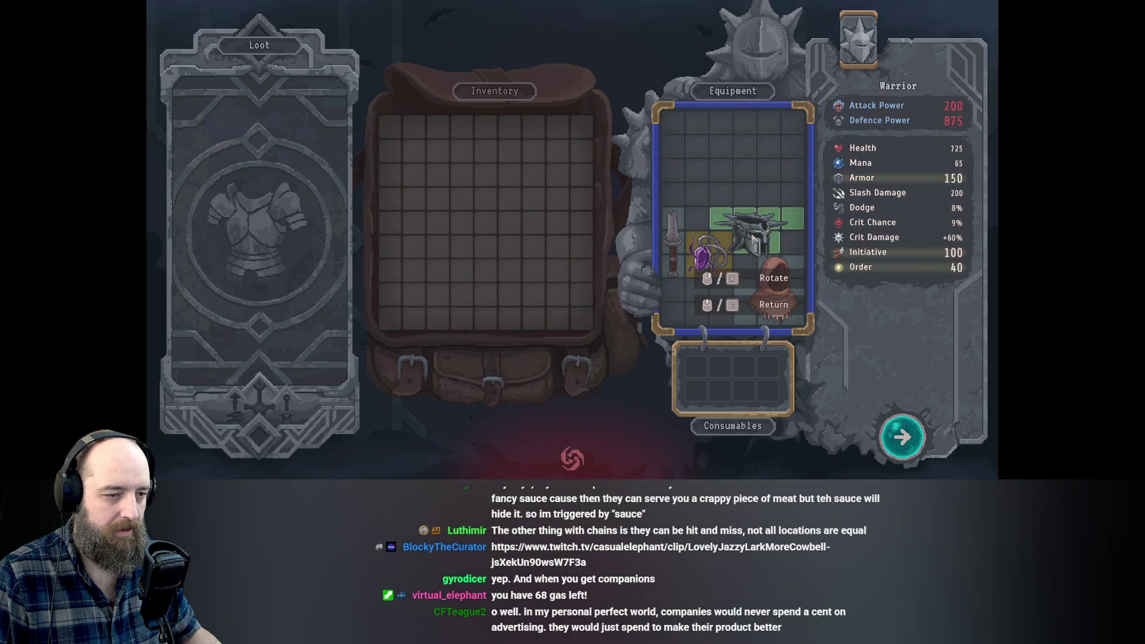
left_click(776, 302)
left_click(751, 299)
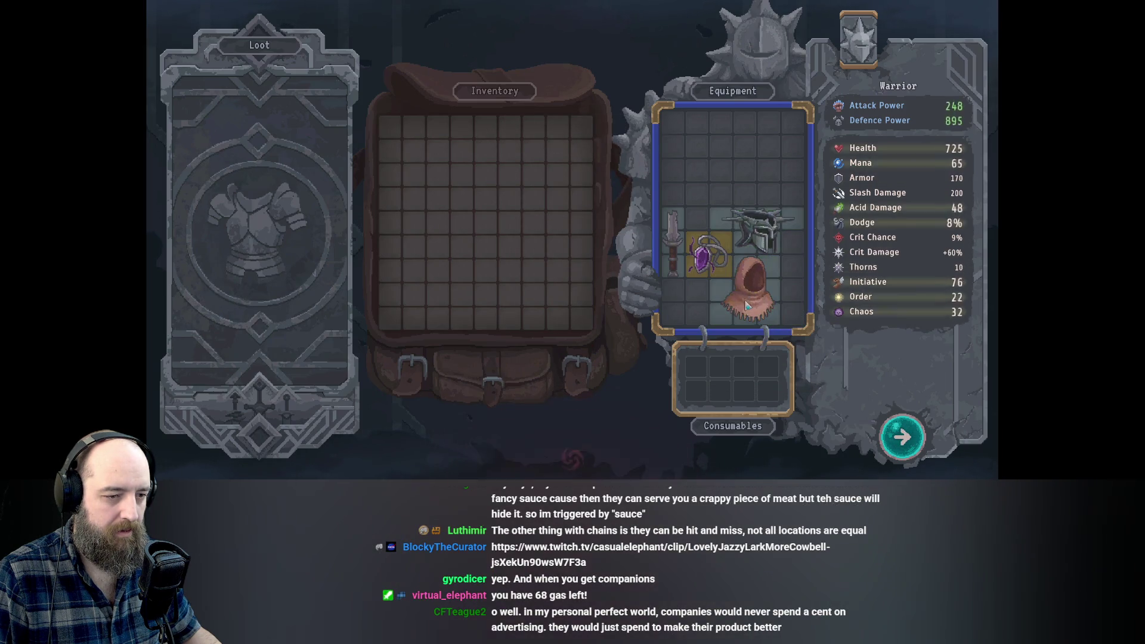
left_click(668, 247)
left_click(671, 292)
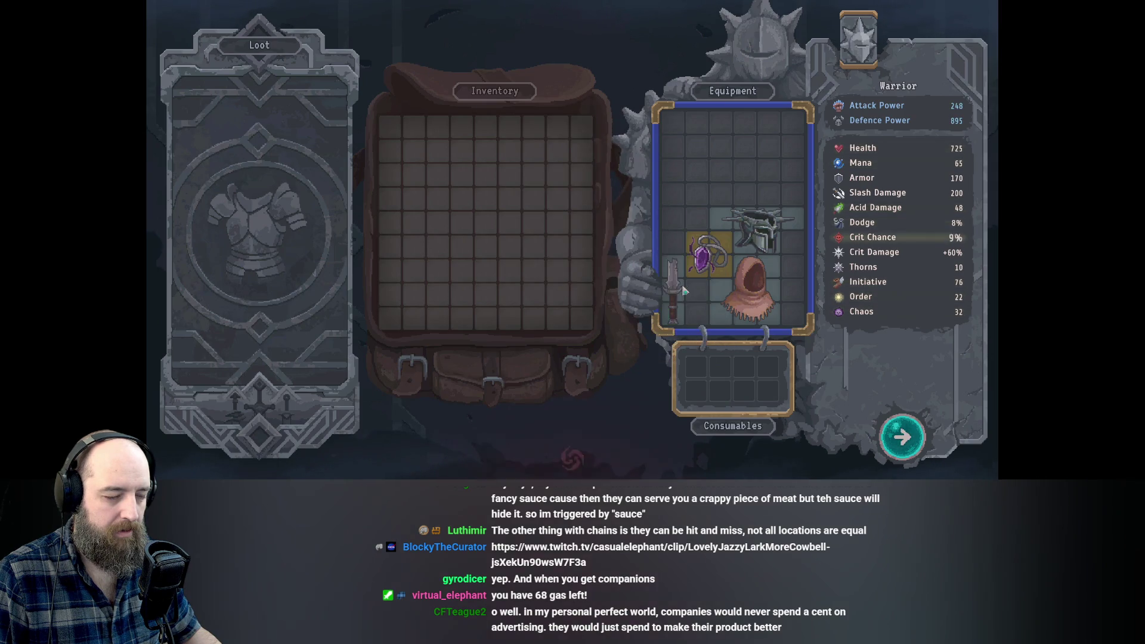
Place the rotated helmet upper-left, the rotated hood beside it, the dagger bottom-left, then travel to the companion node.
left_click(757, 233)
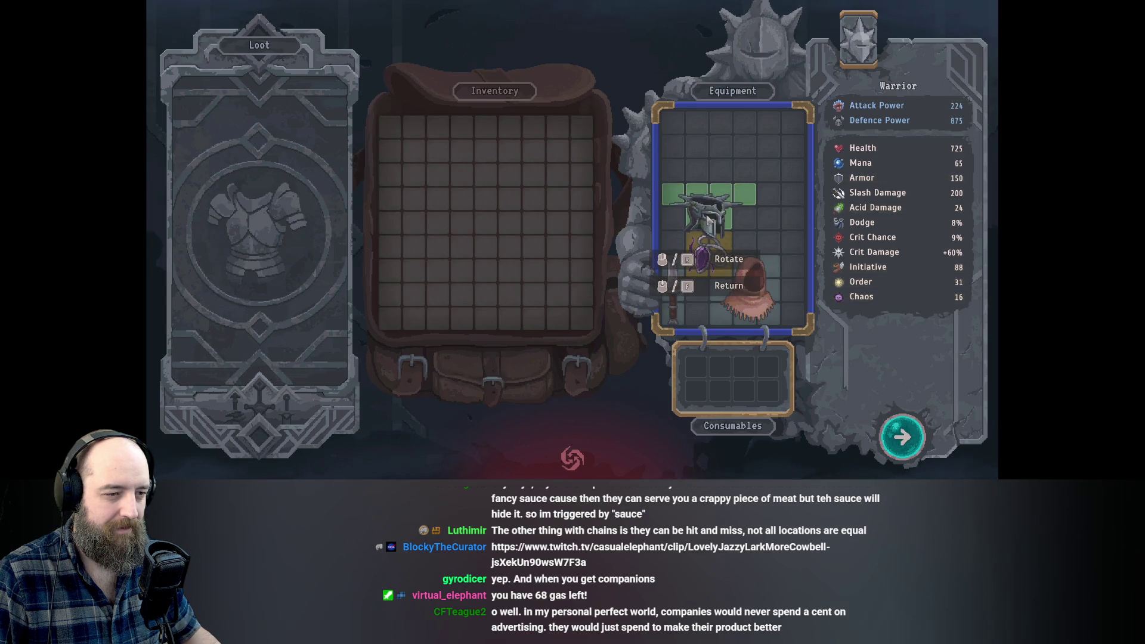
right_click(709, 221)
left_click(689, 203)
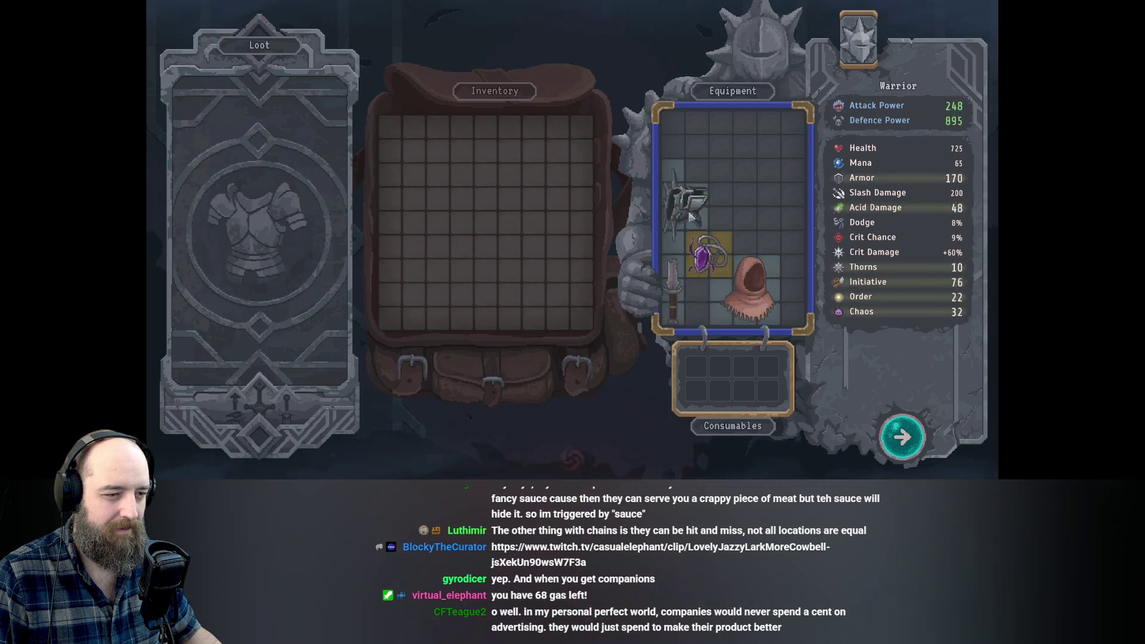
left_click(739, 294)
key("r")
left_click(752, 228)
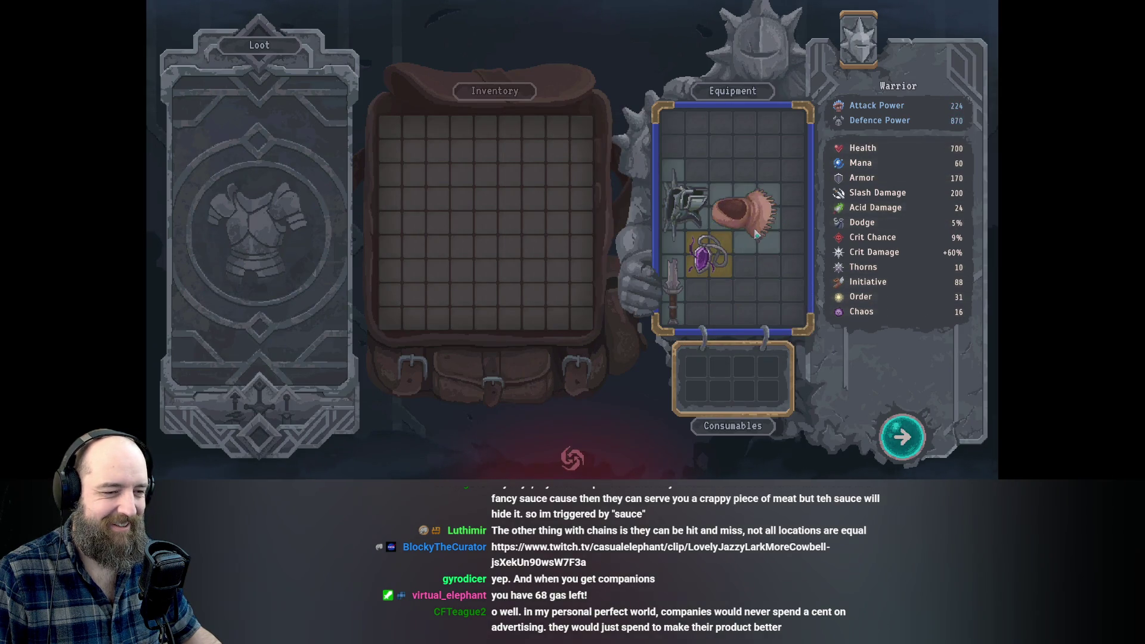
left_click(672, 294)
left_click(673, 293)
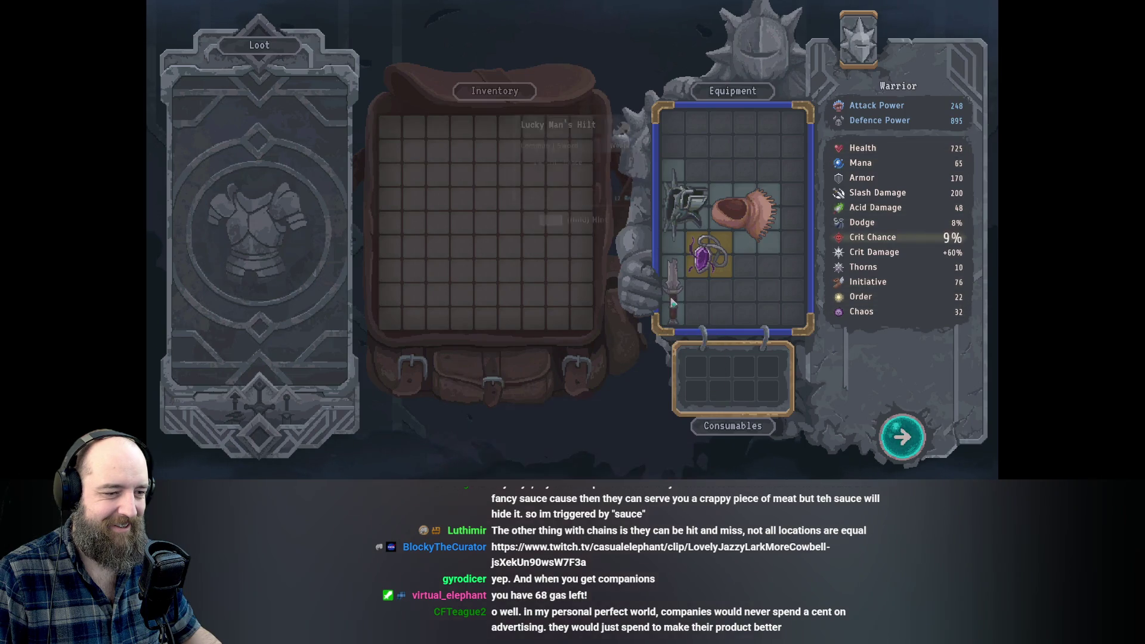
left_click(909, 449)
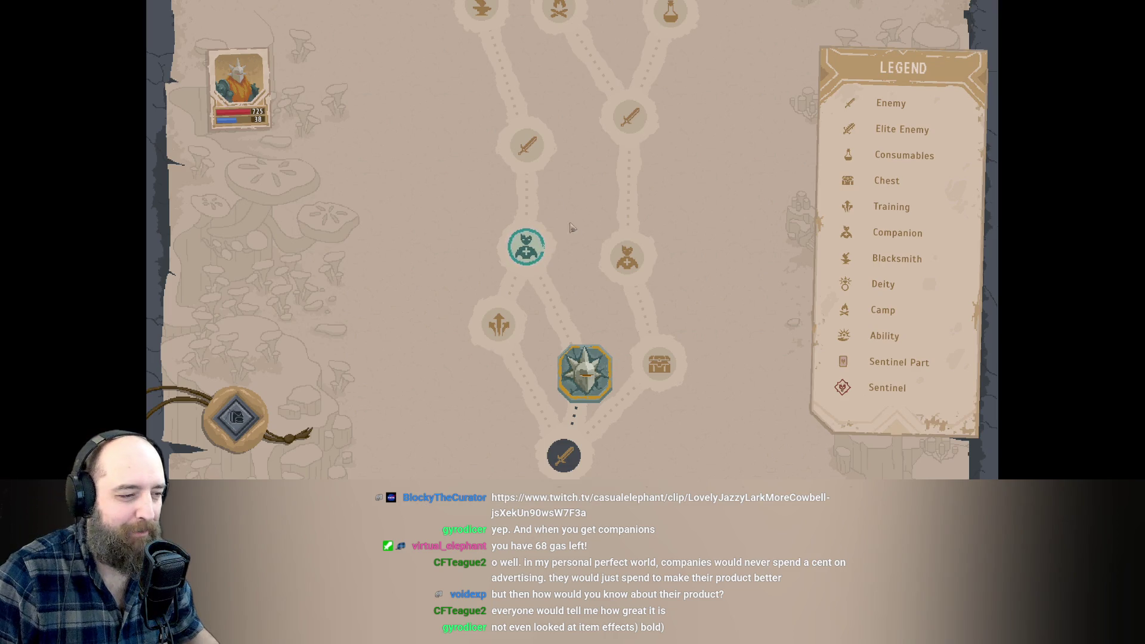
left_click(527, 249)
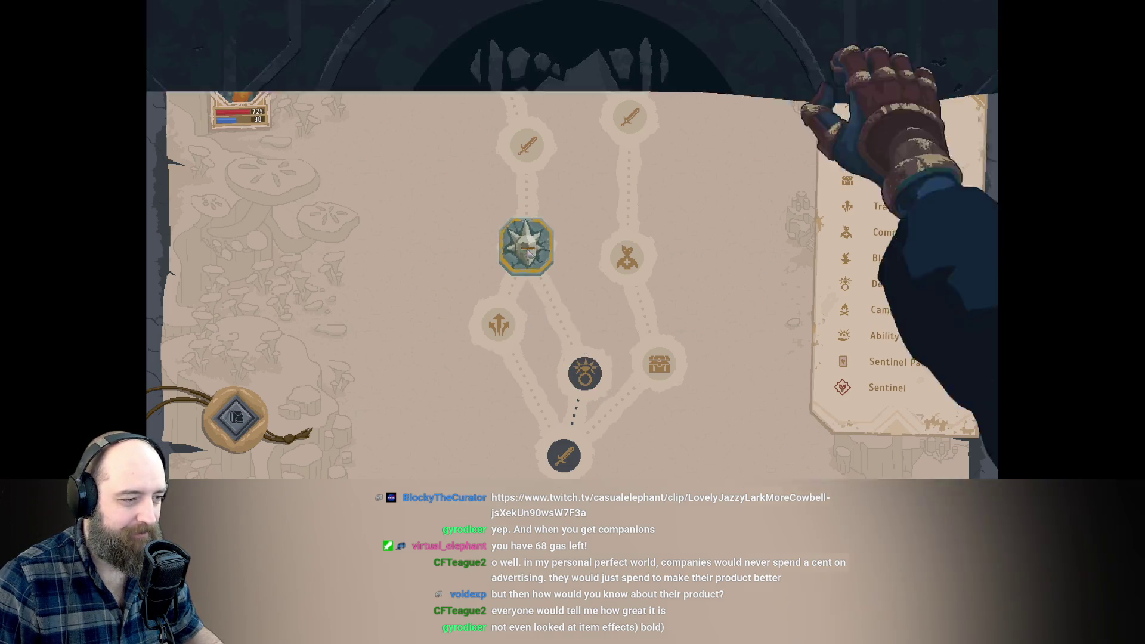